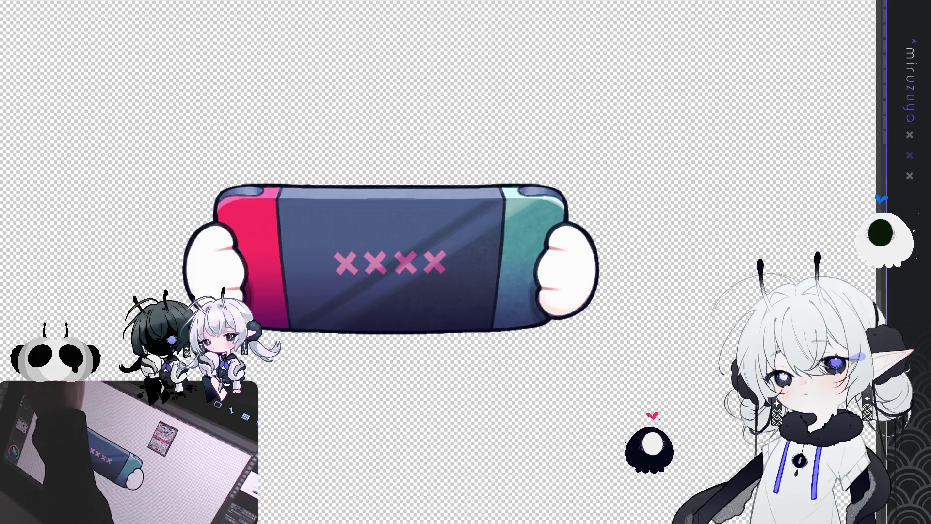
- Lasso the second and fourth X marks, fill them light teal and deselect
left_click_drag(426, 250, 417, 233)
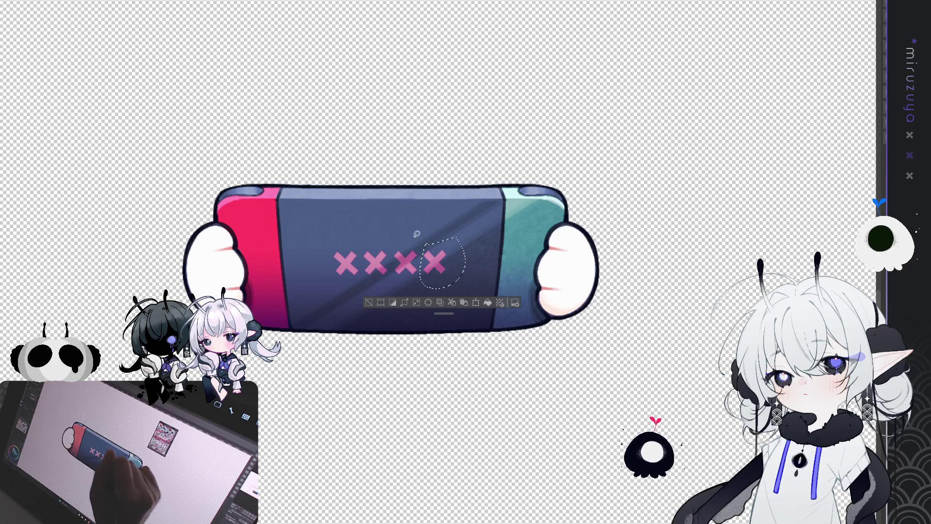
left_click_drag(391, 268, 367, 270)
left_click_drag(376, 232, 380, 235)
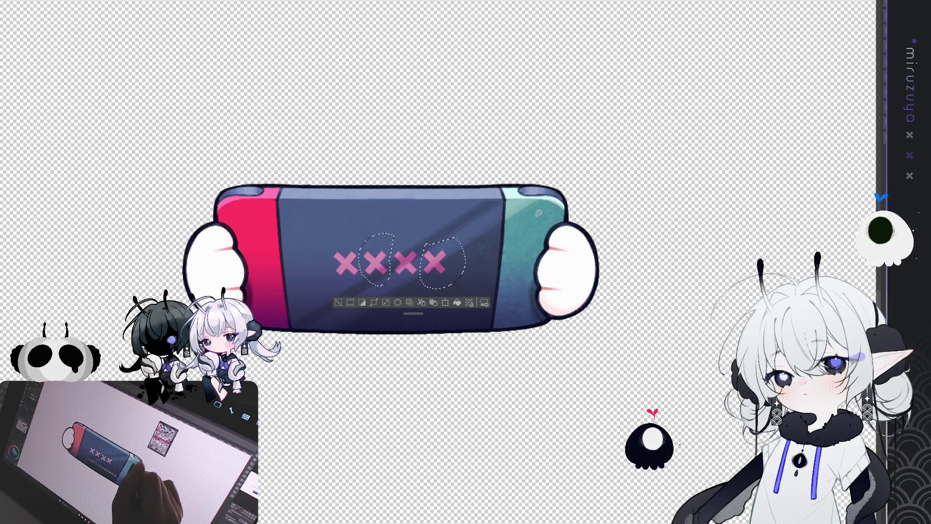
left_click(458, 304)
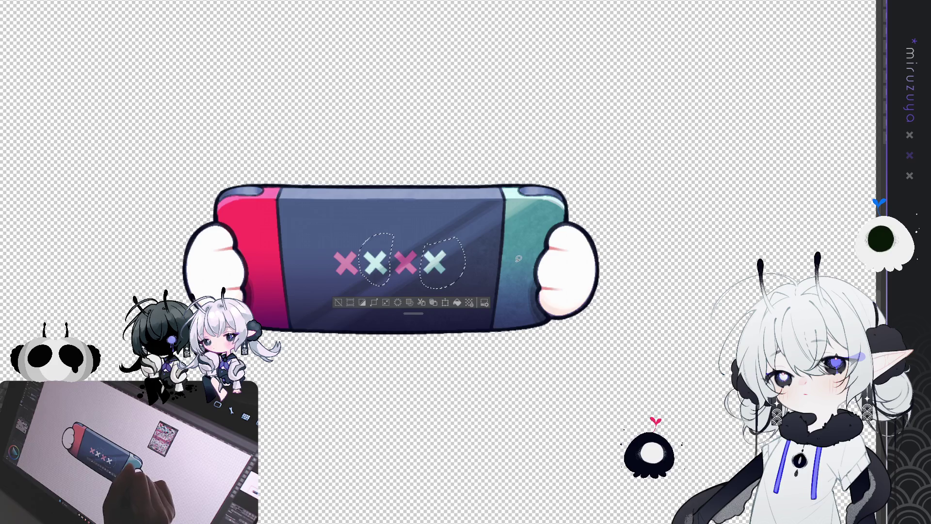
key("ctrl+d")
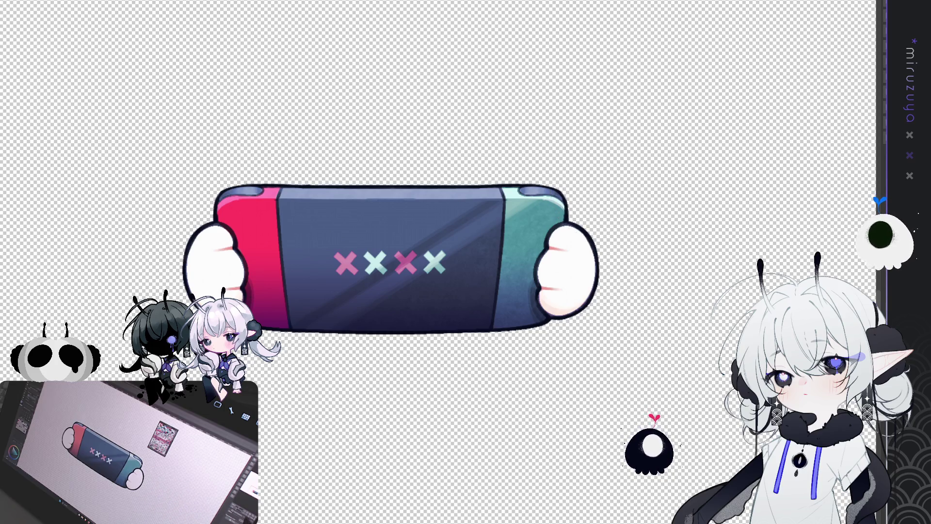
- Duplicate the X marks and scale the copy down smaller
key("ctrl+minus")
key("ctrl+plus")
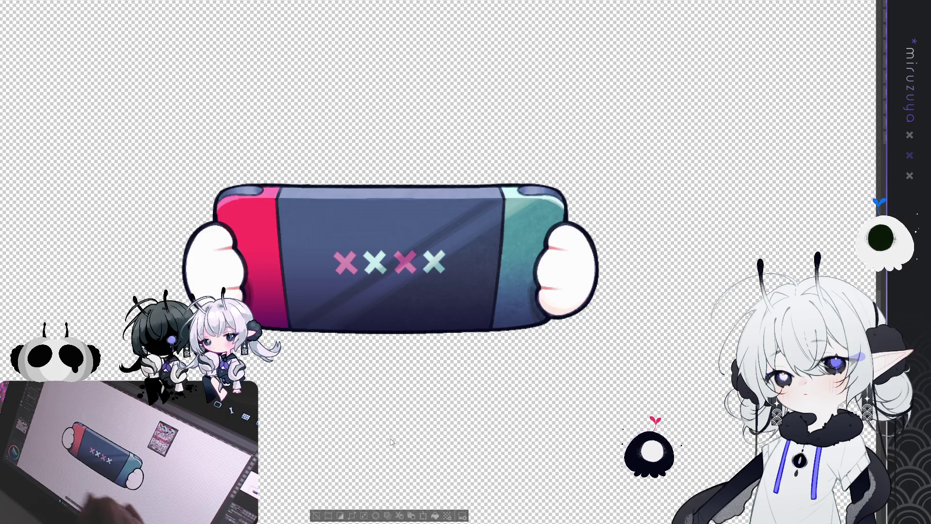
key("ctrl+z")
key("ctrl+t")
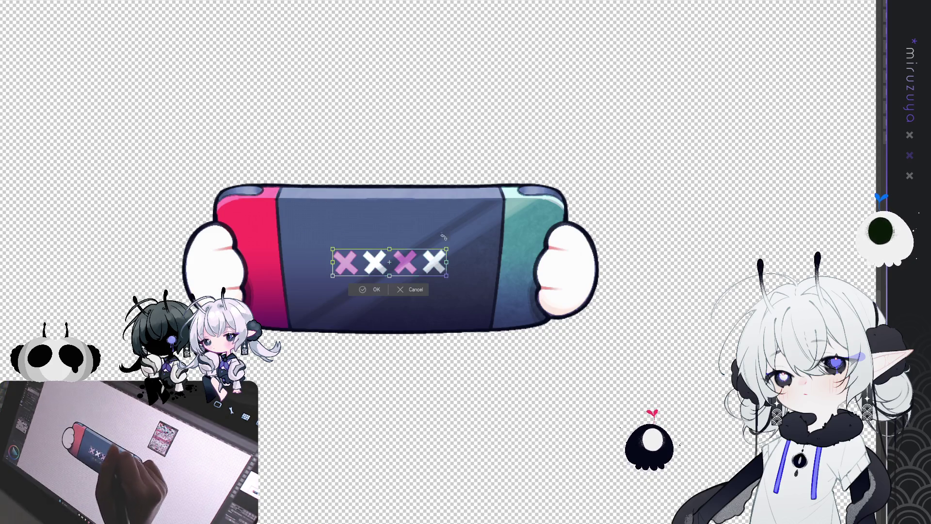
left_click_drag(445, 275, 398, 272)
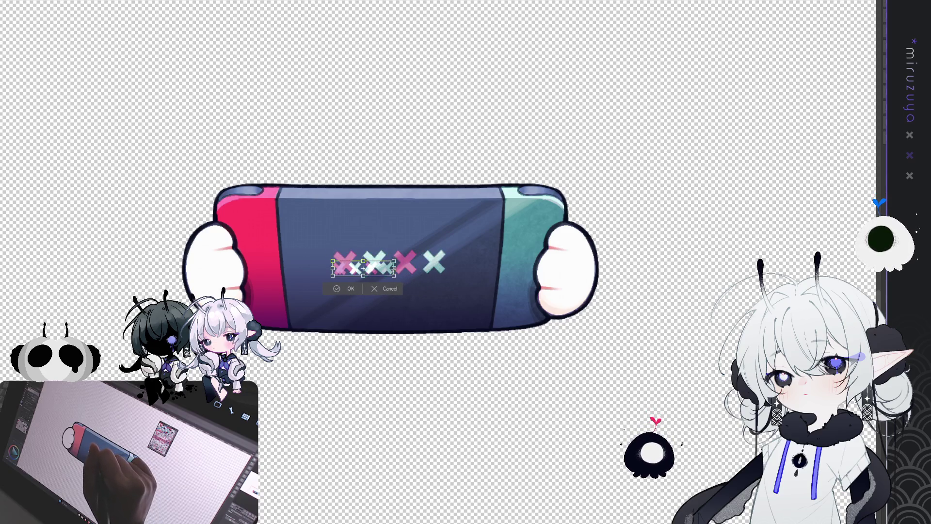
key("Return")
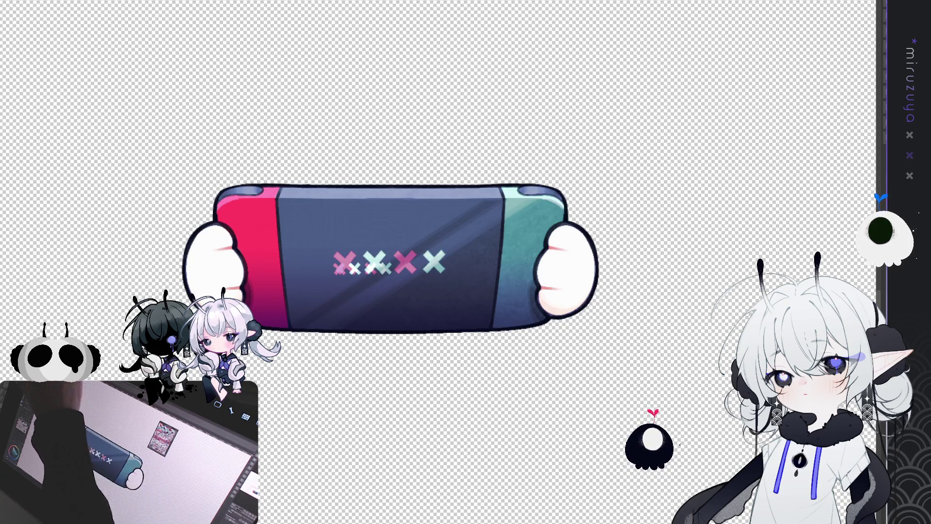
- Move the small X row beneath the four large marks
left_click_drag(367, 266, 390, 285)
left_click_drag(528, 363, 530, 363)
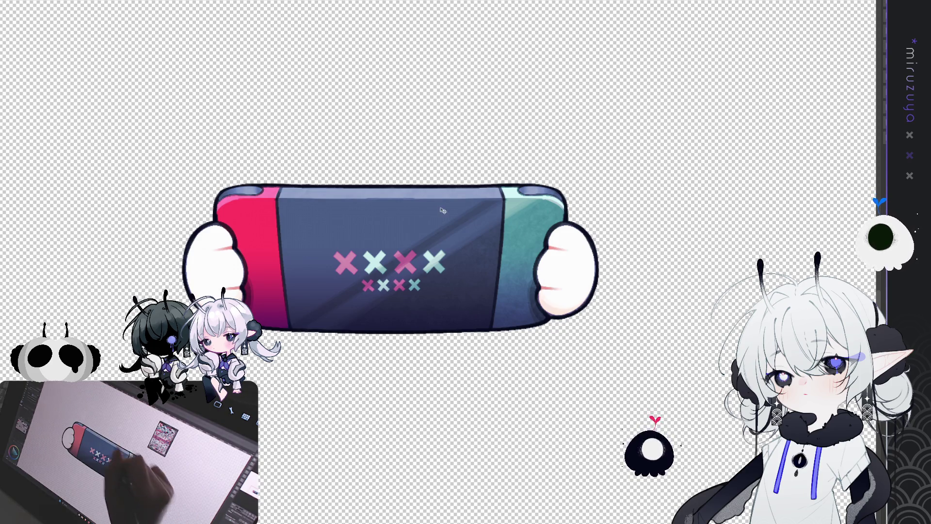
- Fill the small X row blue-purple, then fit the whole canvas in view
left_click(533, 200)
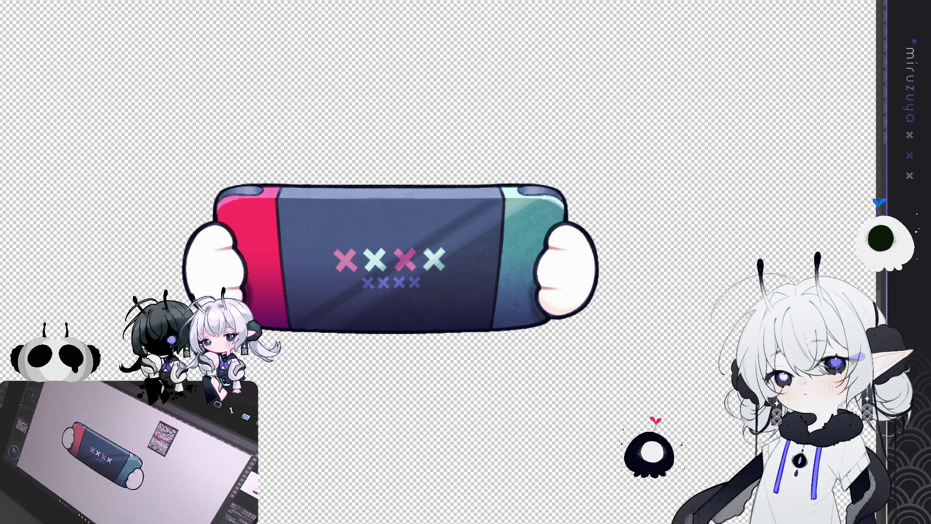
key("ctrl+0")
left_click_drag(437, 291, 419, 241)
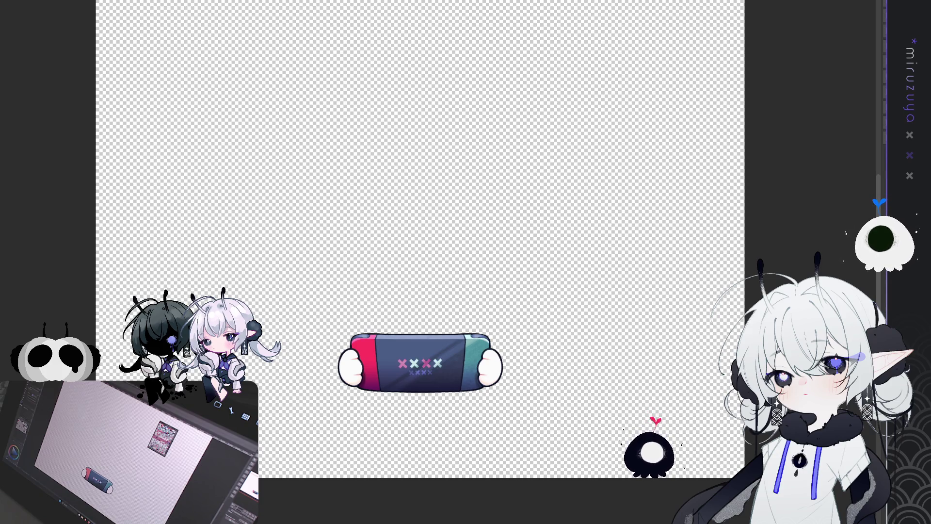
- Remove the console drawing and reveal the drawing tablet with pen
key("ctrl+a")
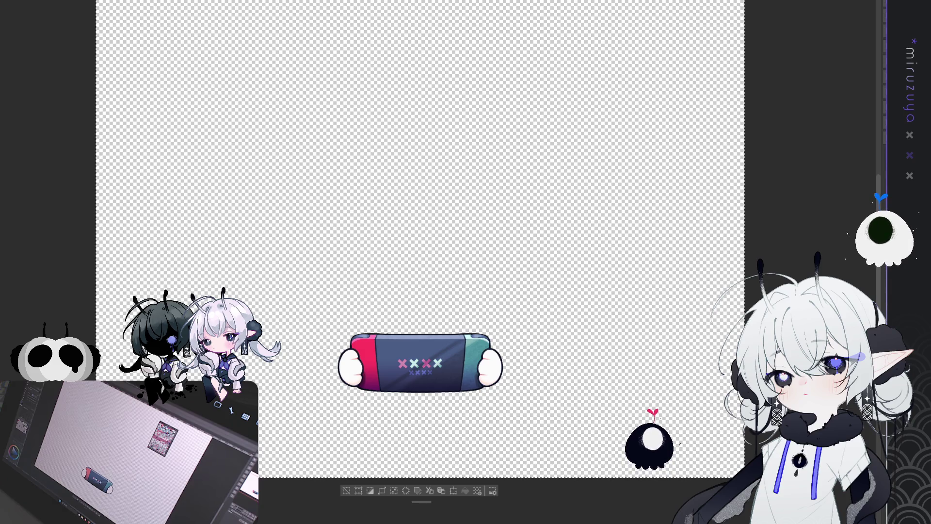
key("Delete")
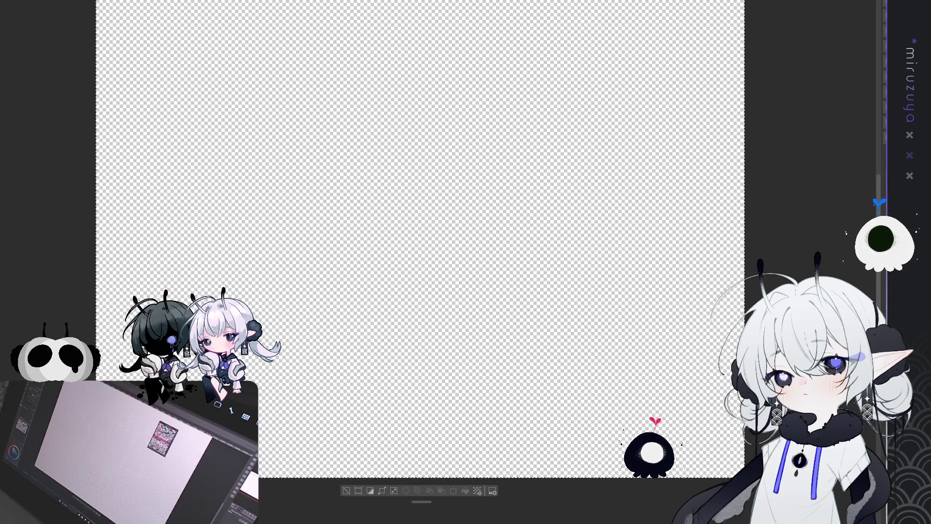
key("ctrl+v")
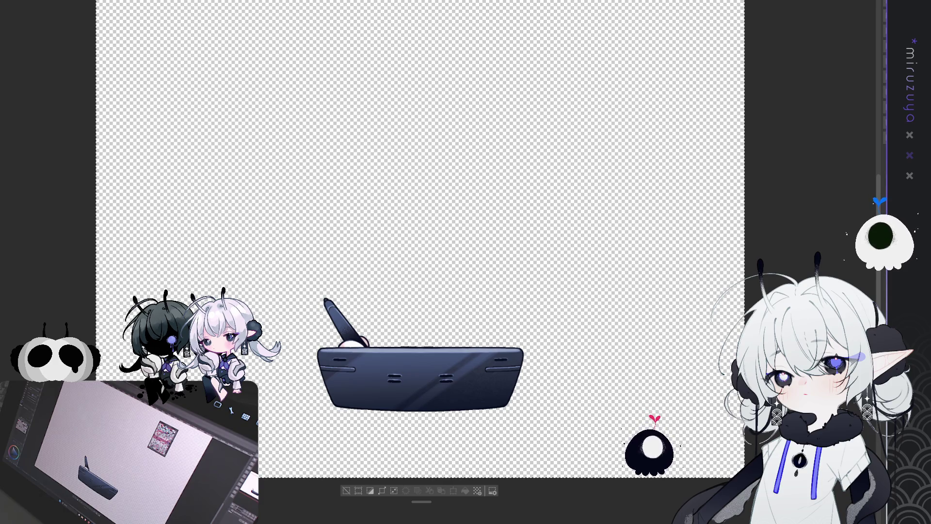
- Paste the X marks onto the tablet and move them lower
key("ctrl+v")
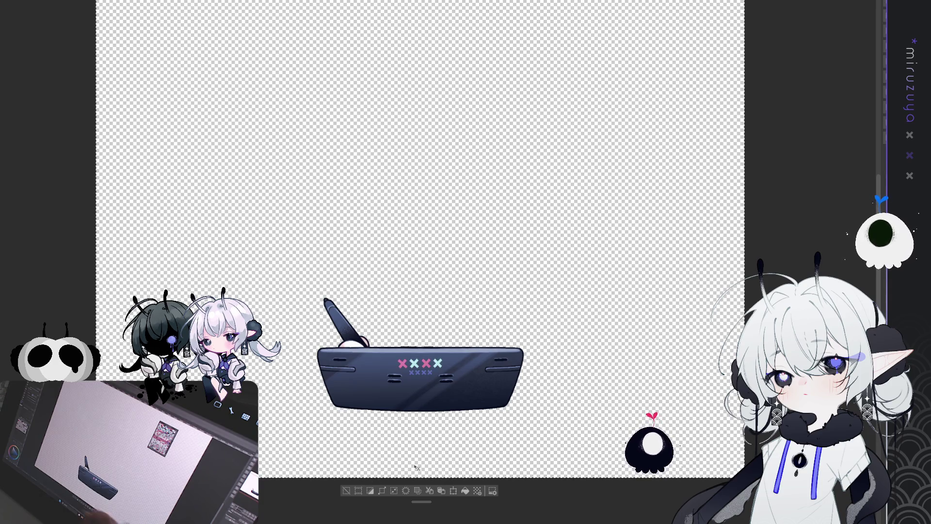
key("ctrl+d")
scroll(420, 379, "up", 2)
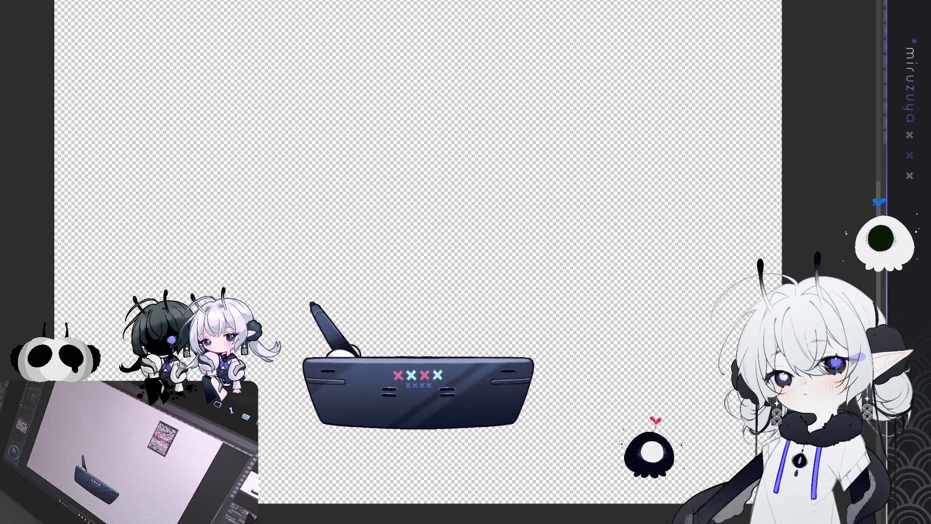
scroll(429, 270, "up", 3)
mouse_move(560, 298)
left_mouse_down()
mouse_move(562, 338)
mouse_move(563, 301)
left_mouse_up()
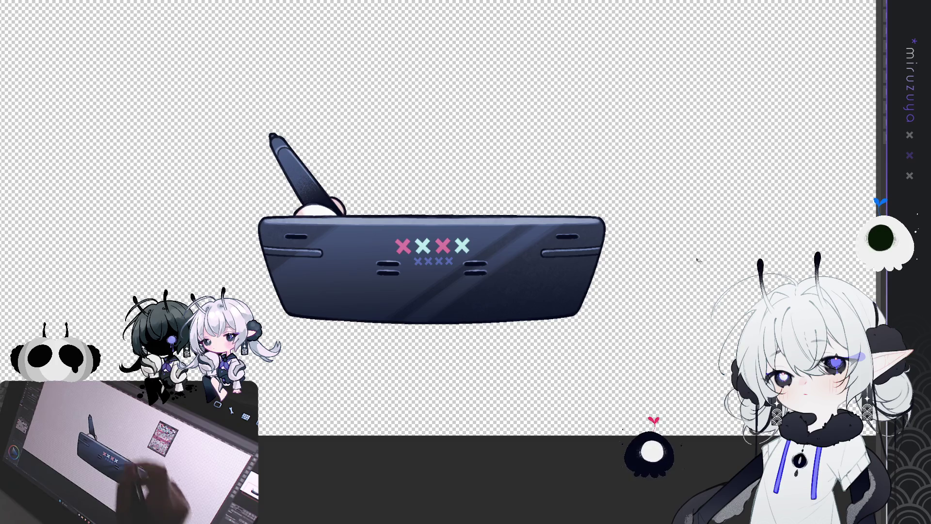
- Delete the small row of X marks from the tablet
key("ctrl+t")
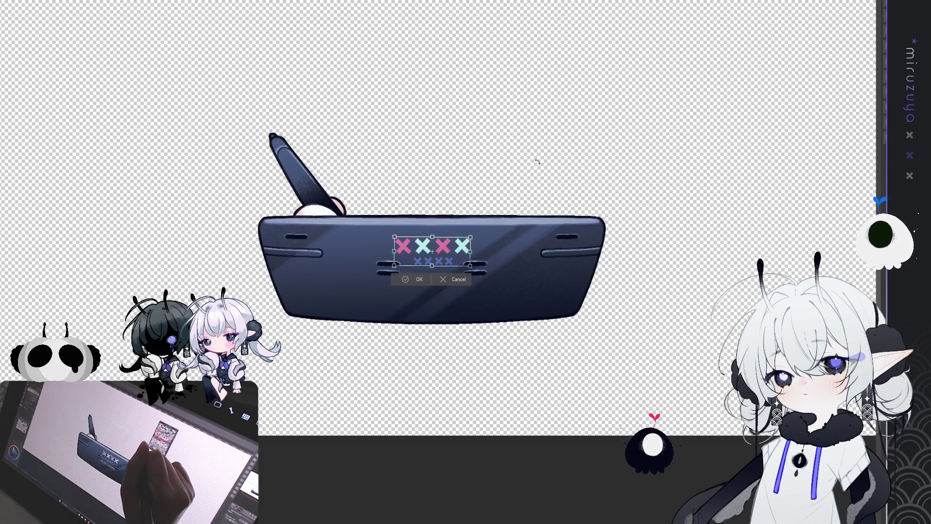
key("Return")
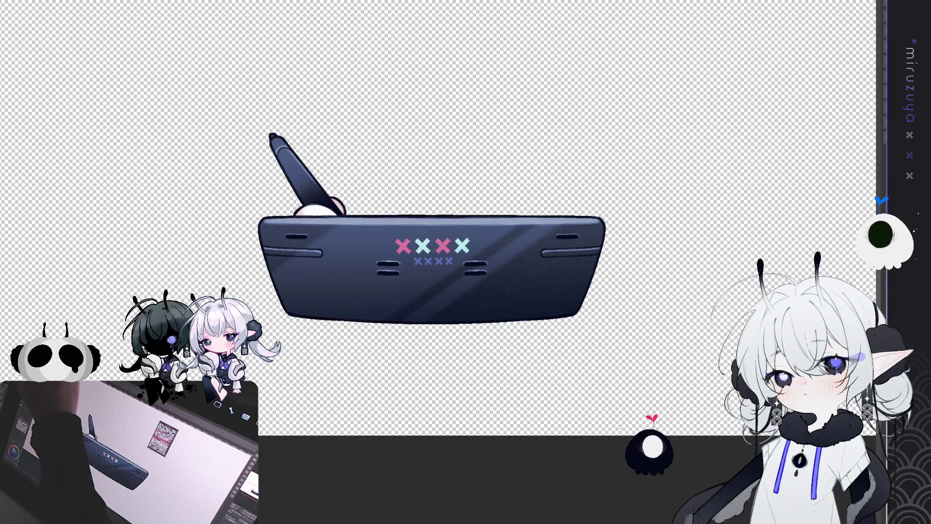
left_click_drag(482, 293, 366, 257)
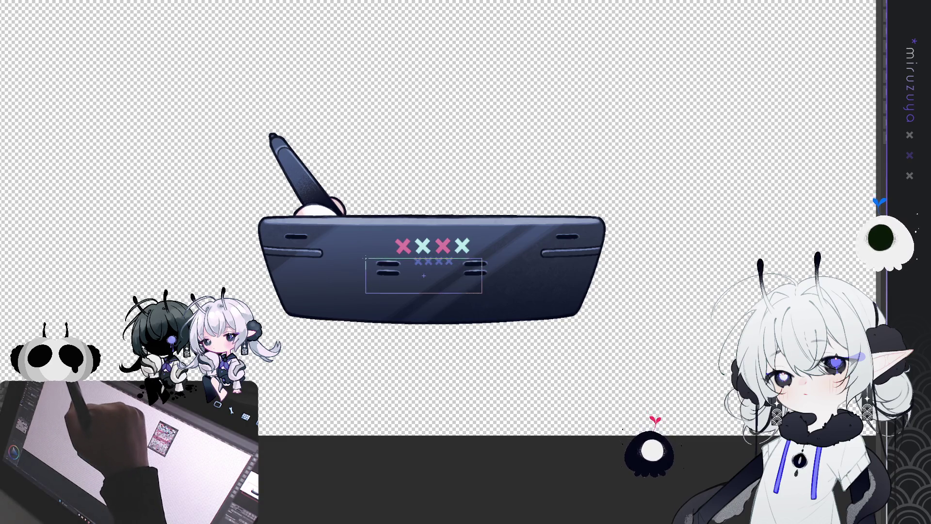
key("ctrl+t")
key("Return")
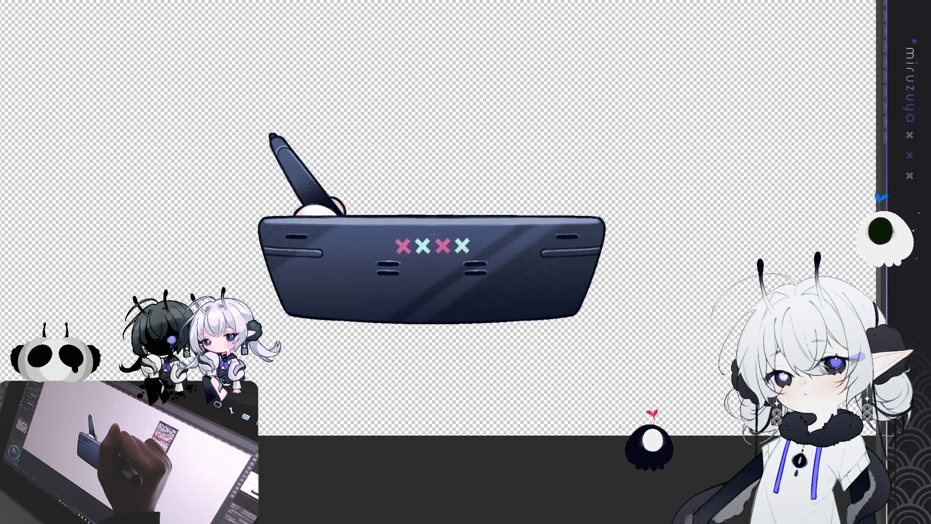
- Select the right two X marks to regroup them into a two-by-two block
mouse_move(434, 235)
left_mouse_down()
mouse_move(483, 271)
mouse_move(428, 270)
left_mouse_up()
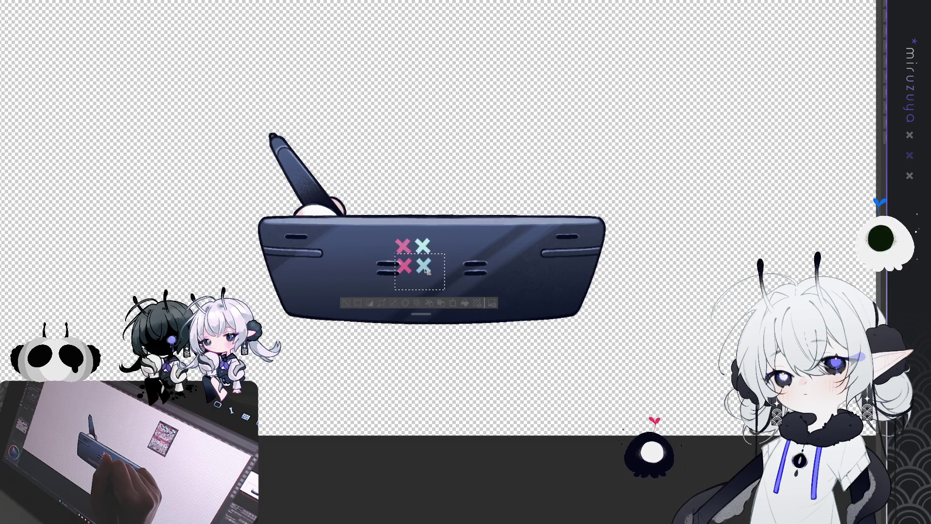
- Move the pink X marks beside the blue ones at the tablet's centre
key("ctrl+d")
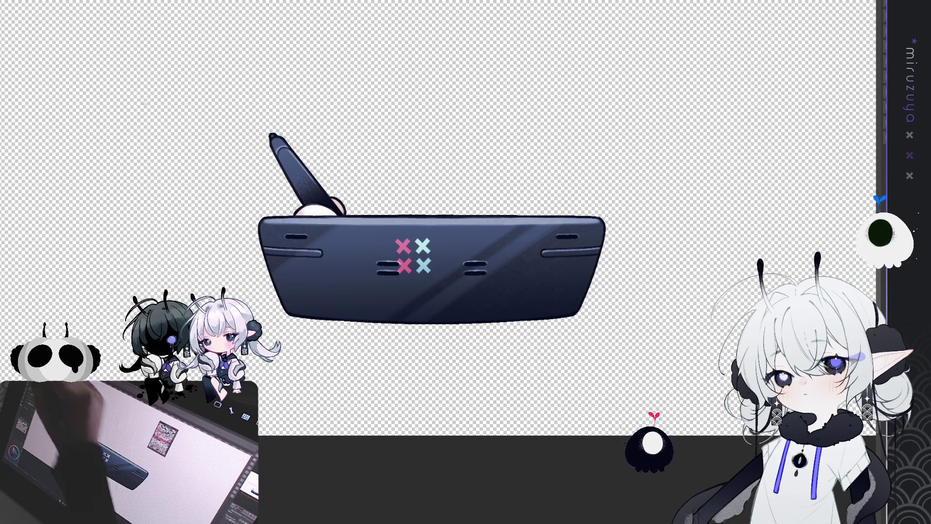
left_click_drag(368, 224, 415, 307)
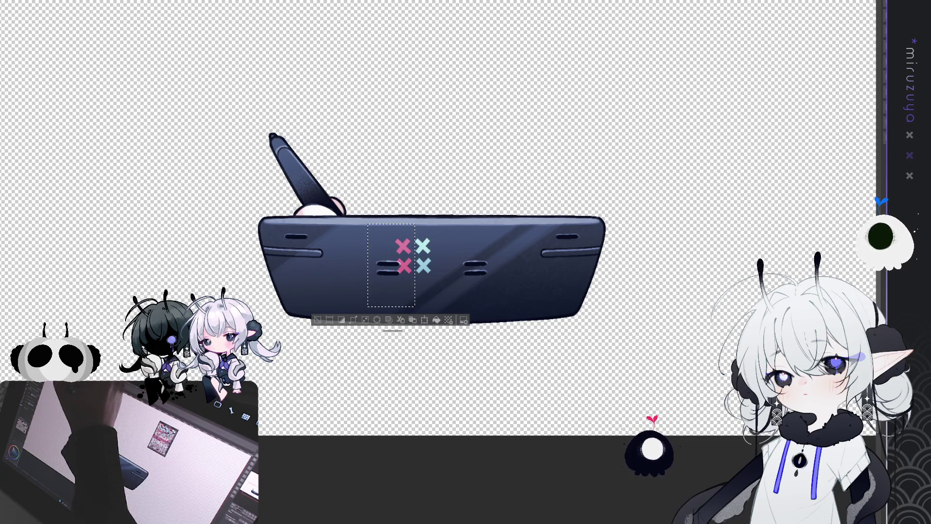
key("ctrl+t")
left_click_drag(410, 251, 293, 275)
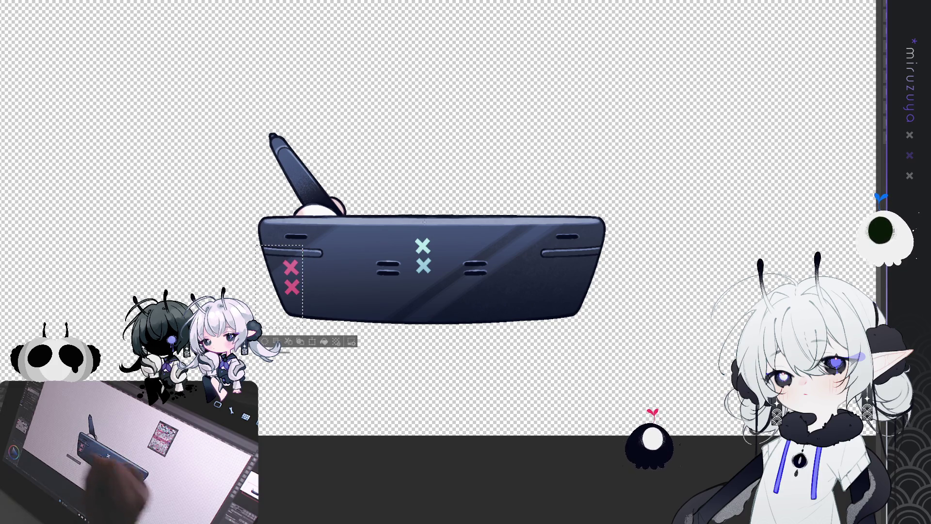
key("Return")
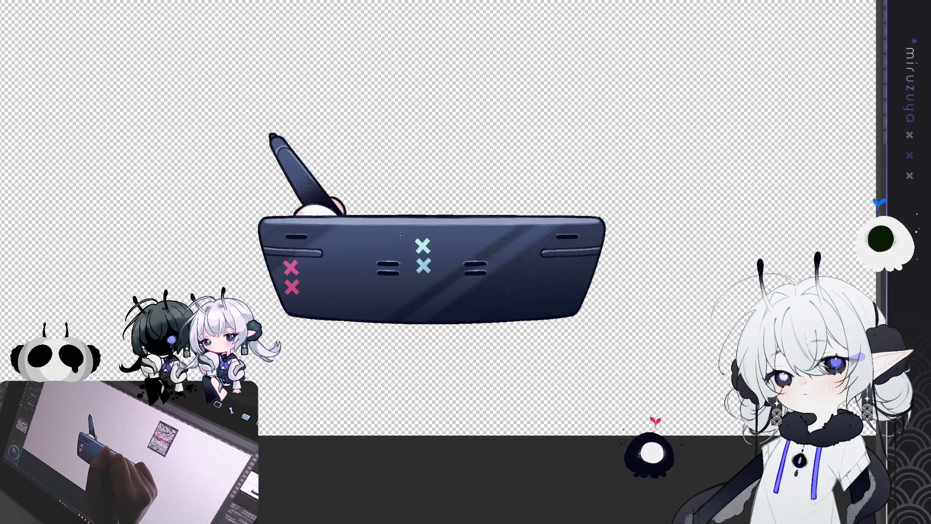
left_click_drag(255, 245, 304, 328)
left_click_drag(291, 277, 403, 255)
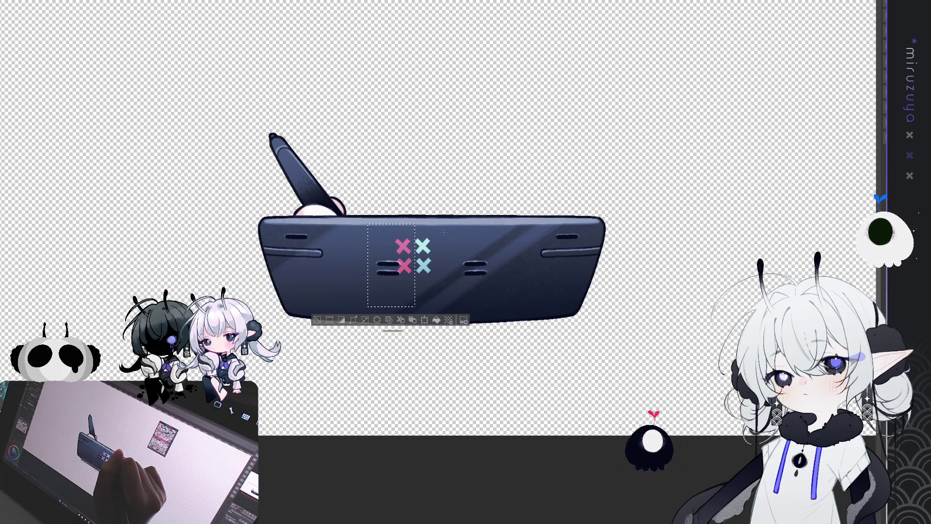
key("Return")
- Arrange the four X marks in one row, scale it down and nudge it up into place
mouse_move(514, 282)
left_mouse_down()
mouse_move(531, 292)
mouse_move(531, 271)
left_mouse_up()
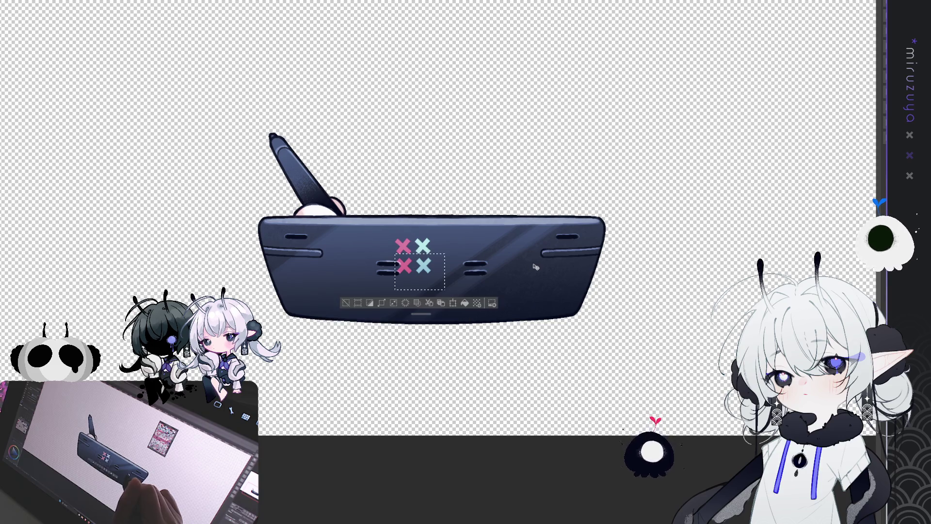
left_click_drag(531, 271, 535, 269)
key("ctrl+t")
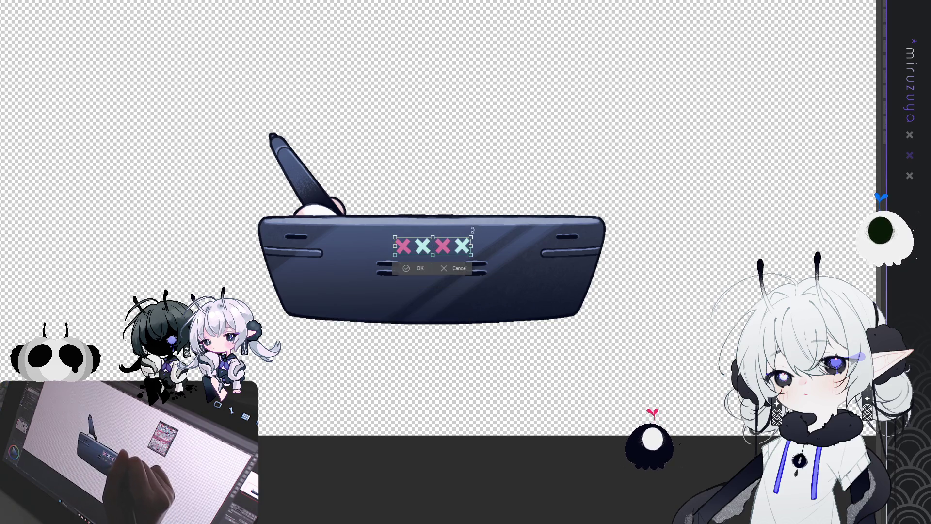
mouse_move(466, 239)
left_mouse_down()
mouse_move(450, 253)
mouse_move(460, 243)
left_mouse_up()
key("Return")
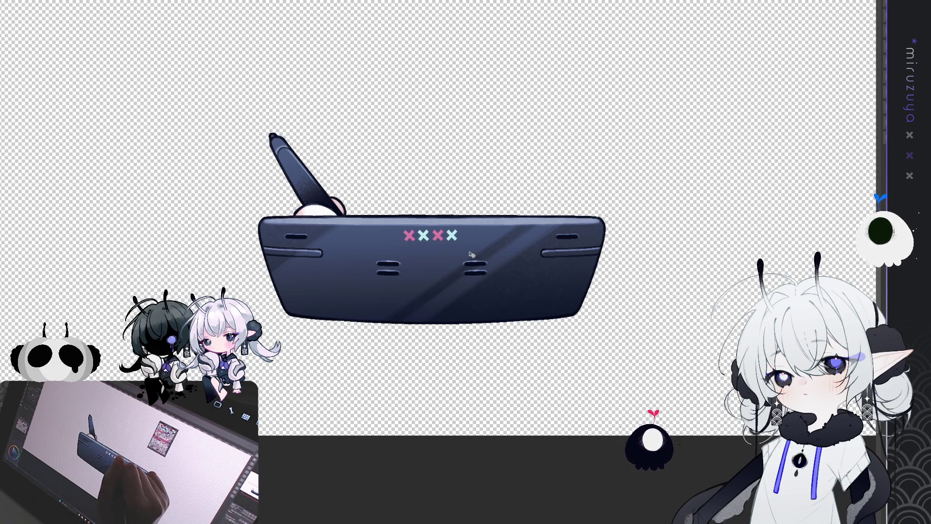
key("Up")
key("Up")
key("Up")
key("ctrl+t")
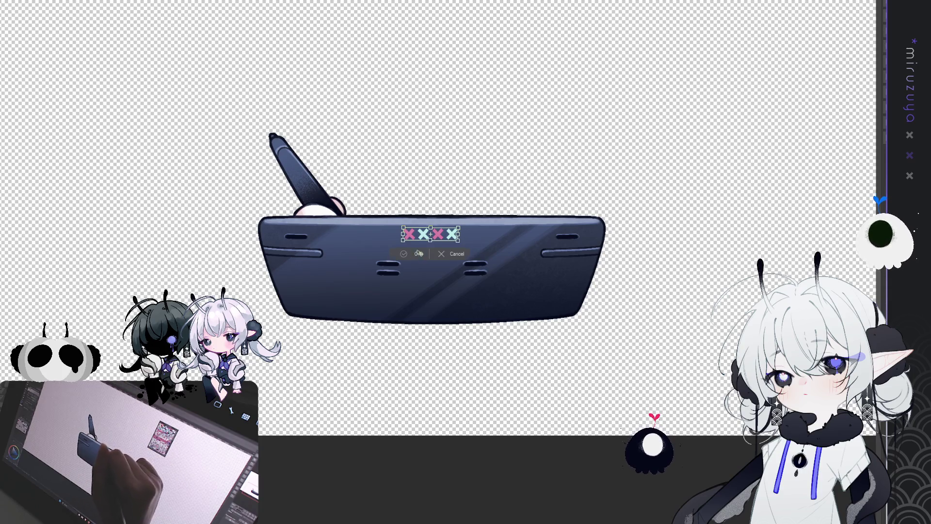
key("Return")
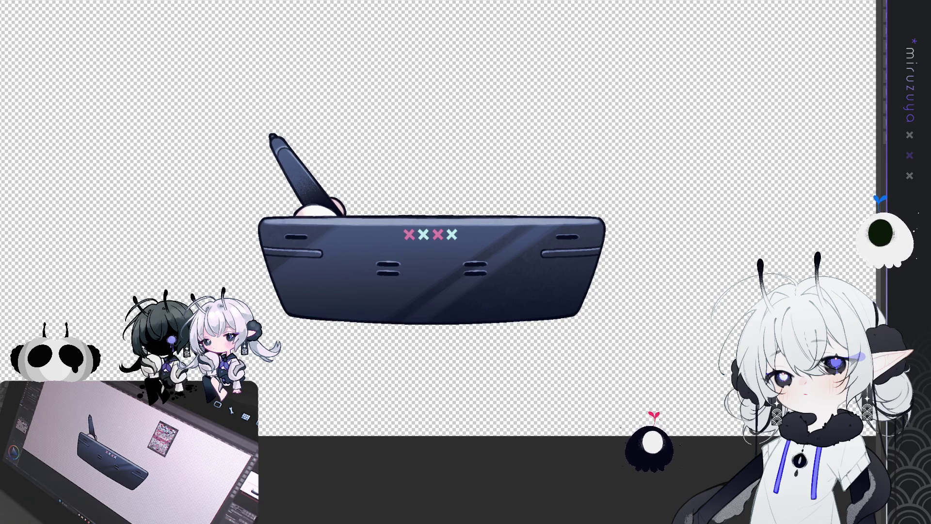
key("ctrl+minus")
mouse_move(748, 245)
left_mouse_down()
mouse_move(741, 187)
mouse_move(744, 199)
left_mouse_up()
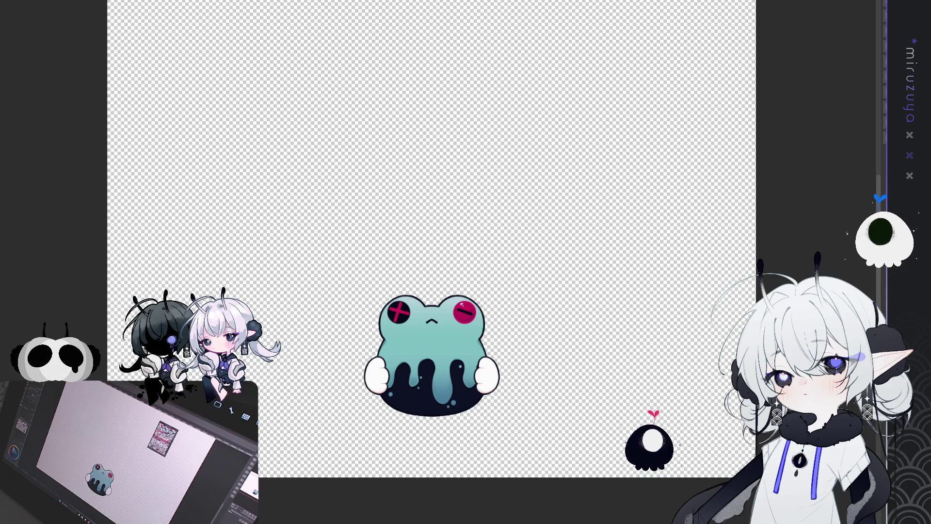
- Remove the frog body and face layers from the bar artwork
key("Delete")
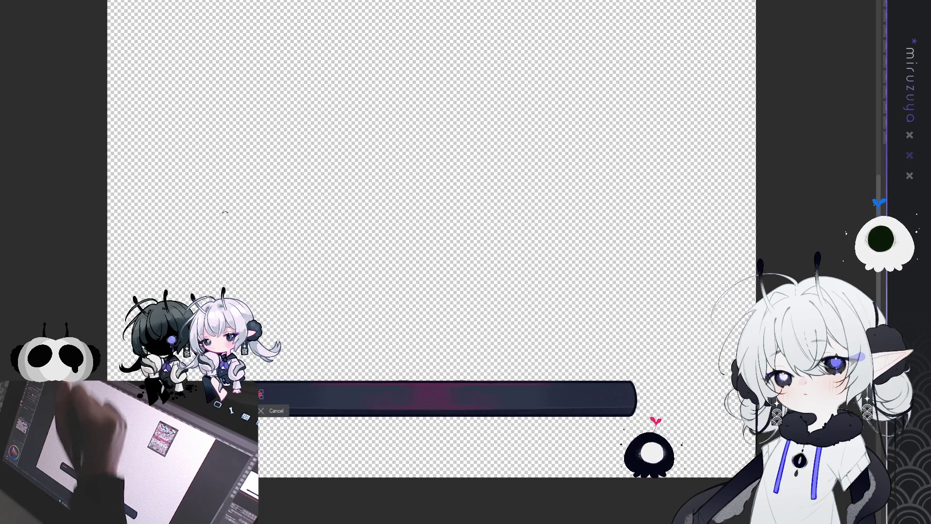
- Enlarge the pink X mark and move a copy to the bar's right end
left_click_drag(263, 399, 289, 406)
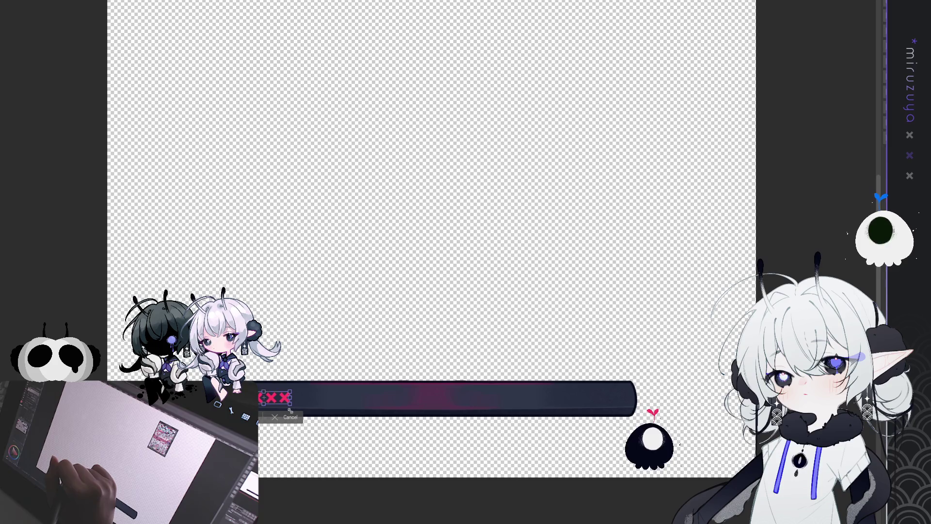
key("Return")
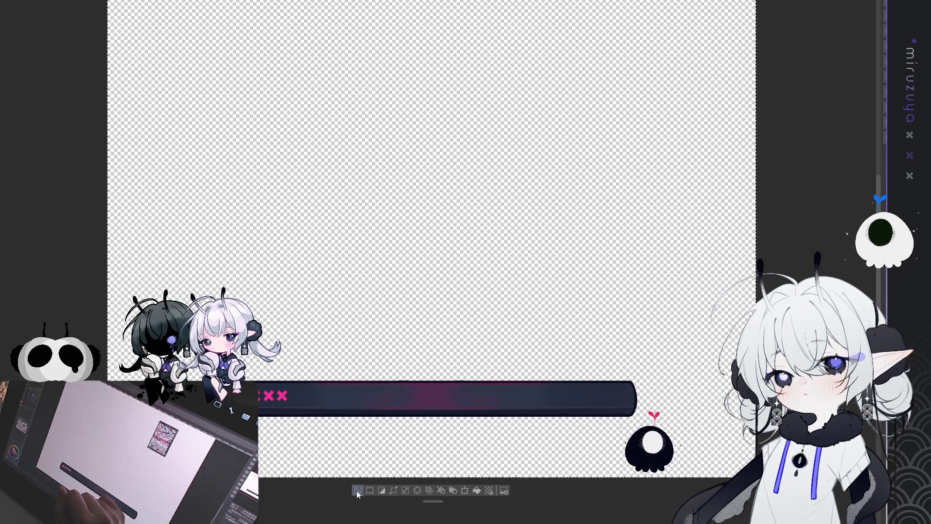
left_click_drag(272, 396, 584, 392)
left_click_drag(705, 479, 717, 481)
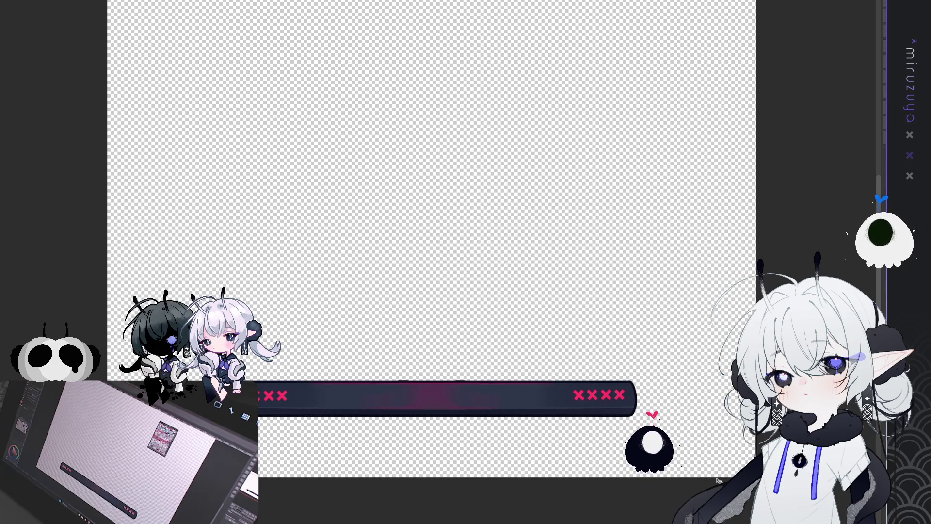
left_click_drag(716, 481, 718, 482)
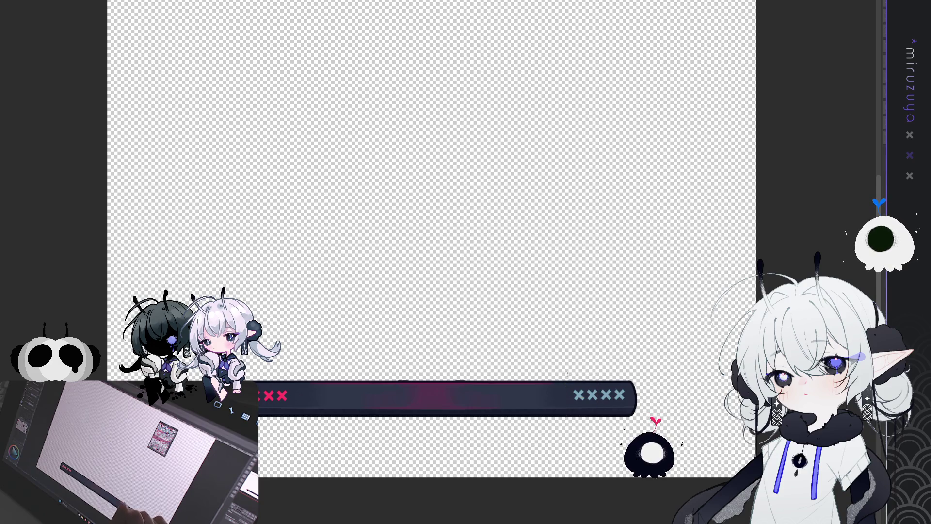
- Erase the first and middle right-end X marks and the partial pink X at the left end
left_click_drag(566, 369, 586, 417)
key("Delete")
key("ctrl+d")
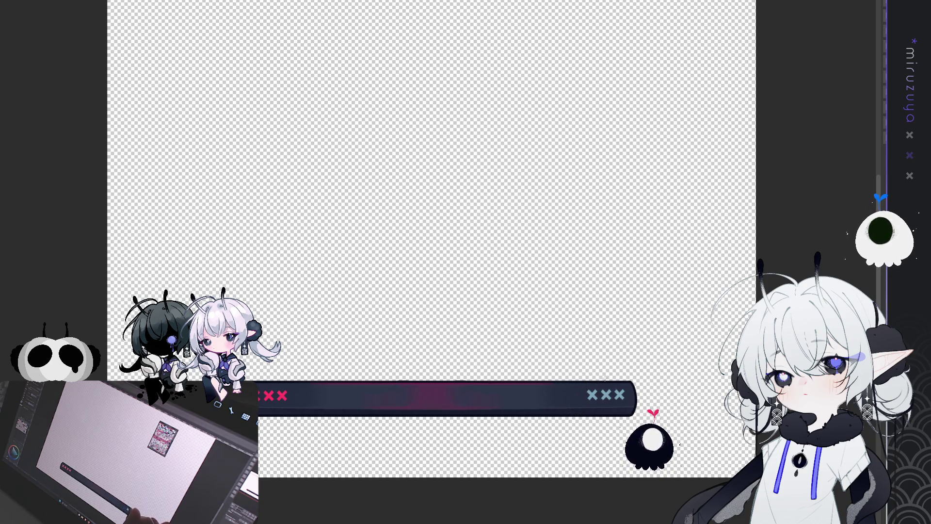
left_click_drag(599, 376, 613, 415)
key("Delete")
key("ctrl+d")
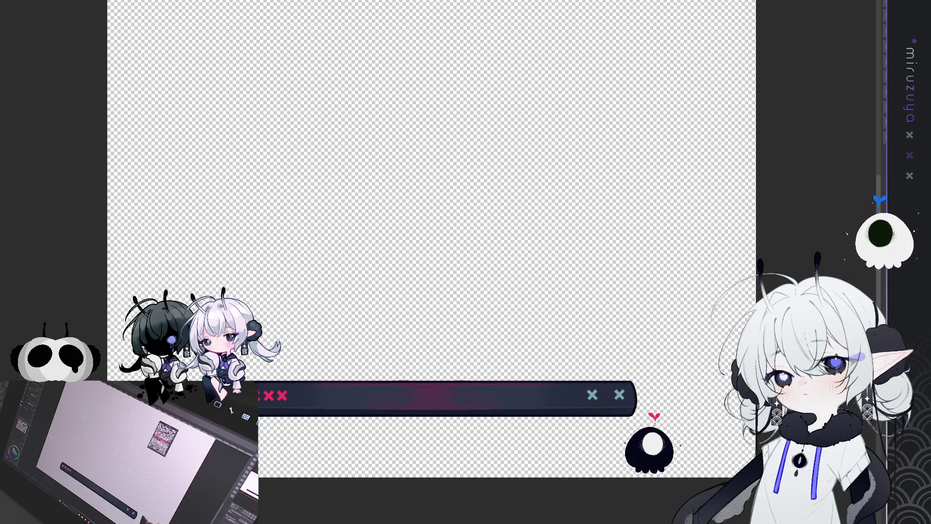
left_click_drag(309, 358, 309, 448)
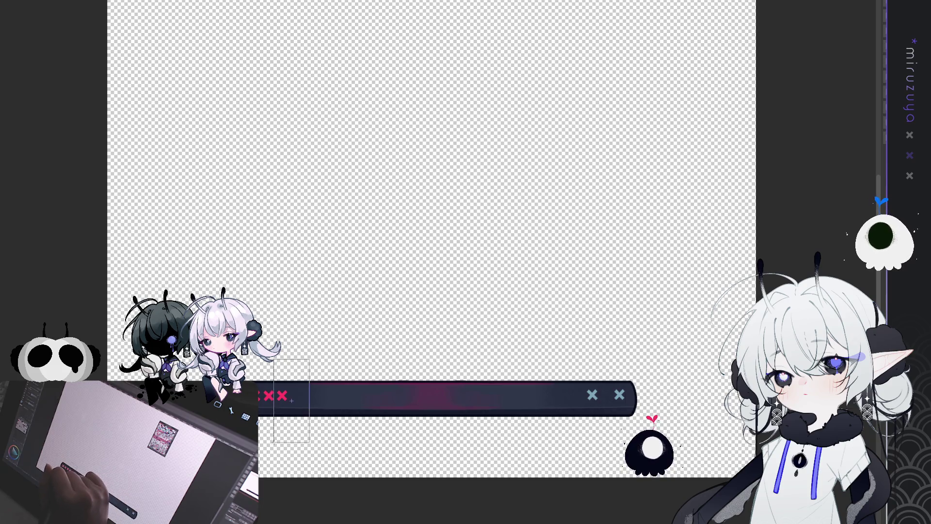
key("Delete")
key("ctrl+d")
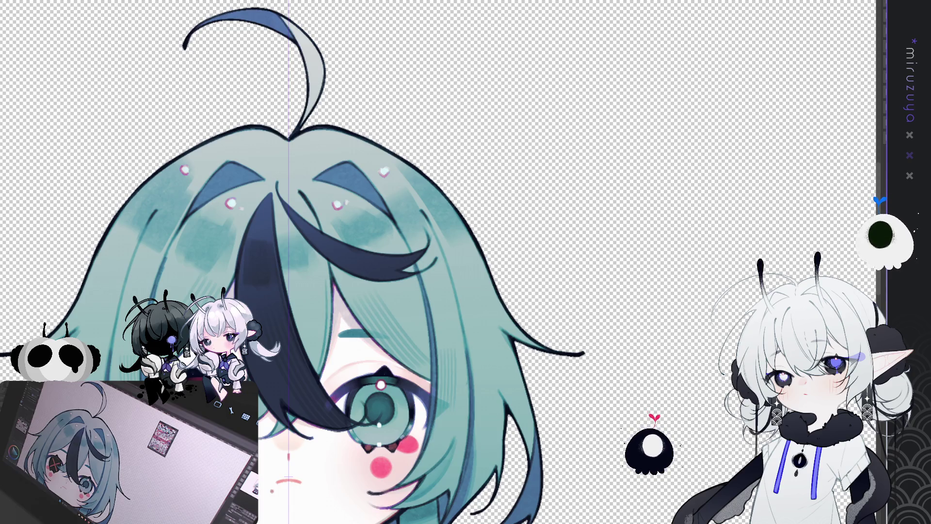
scroll(185, 210, "up", 10)
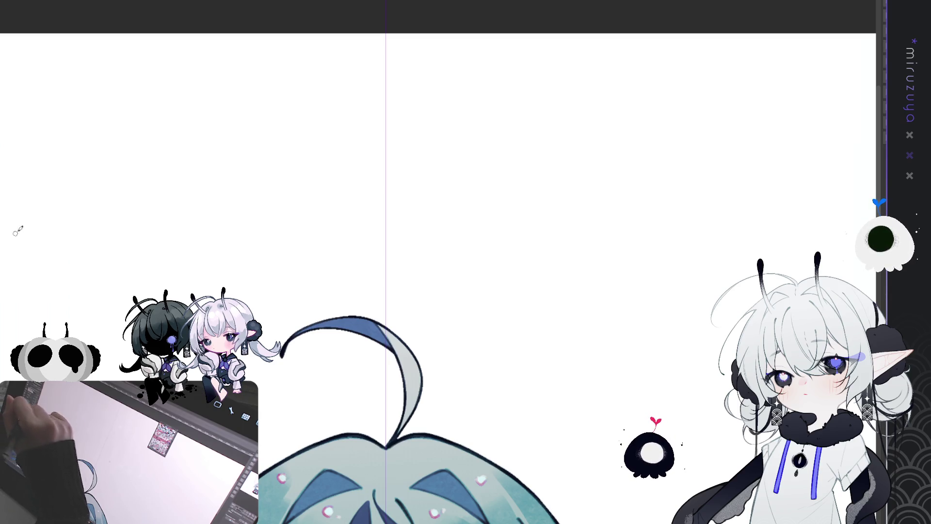
- Sketch and rework the crown's top zigzag with side tails above the head
mouse_move(374, 194)
left_mouse_down()
mouse_move(397, 193)
mouse_move(410, 173)
left_mouse_up()
key("ctrl+z")
key("ctrl+z")
key("ctrl+z")
key("ctrl+z")
left_click_drag(361, 173, 373, 184)
key("ctrl+z")
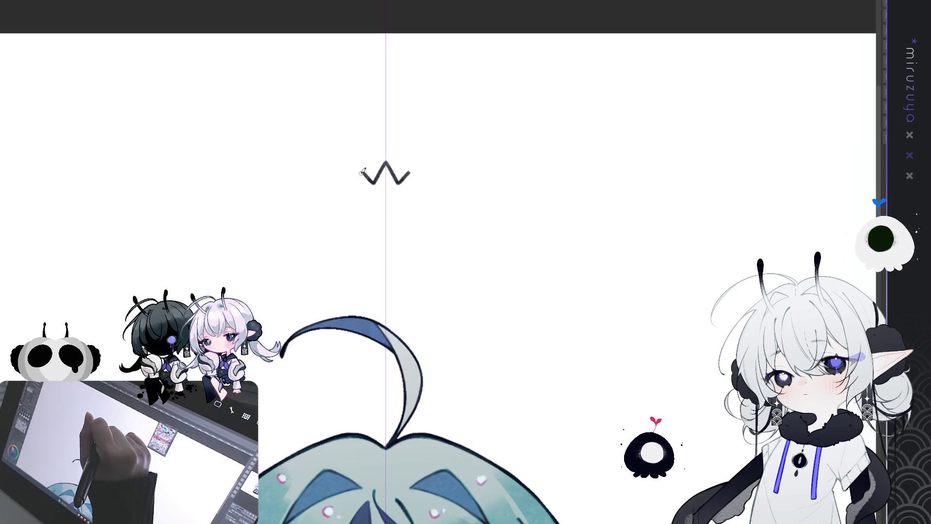
key("ctrl+z")
key("ctrl+z")
key("ctrl+y")
key("ctrl+y")
key("ctrl+z")
key("ctrl+z")
key("ctrl+y")
key("ctrl+y")
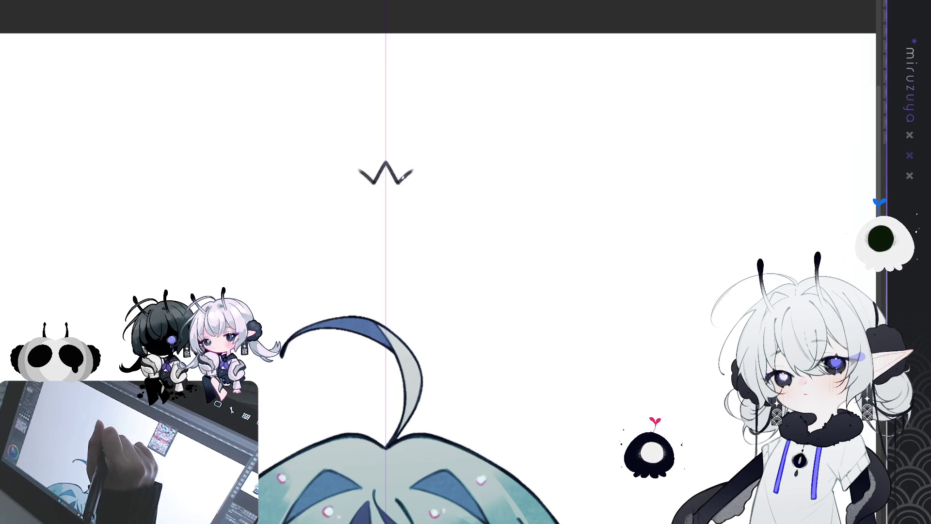
left_click_drag(361, 186, 372, 206)
key("ctrl+z")
key("ctrl+z")
key("ctrl+y")
key("ctrl+y")
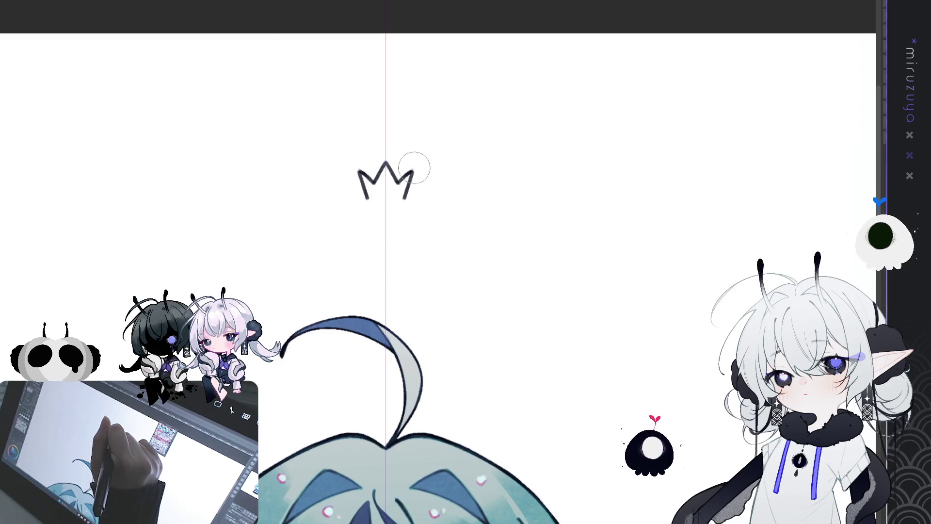
key("ctrl+z")
mouse_move(361, 166)
left_mouse_down()
mouse_move(409, 167)
mouse_move(386, 162)
mouse_move(415, 172)
left_mouse_up()
key("ctrl+z")
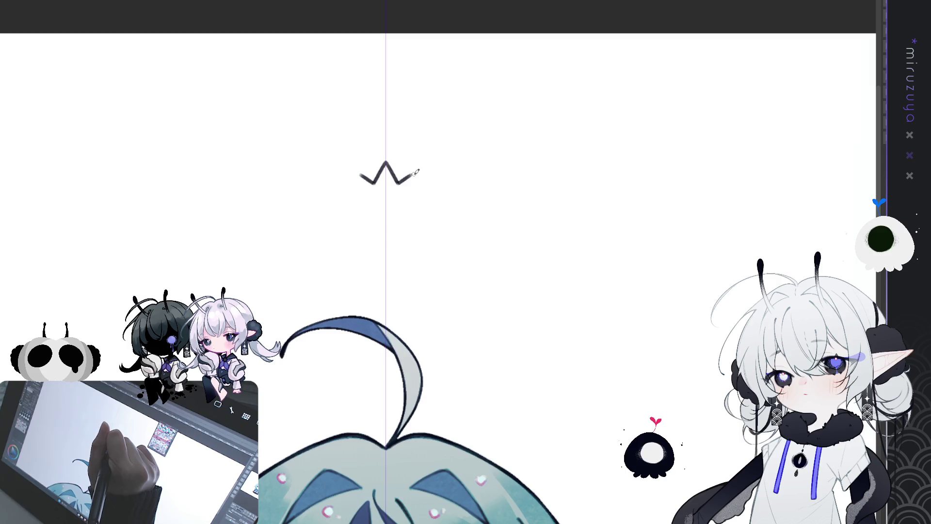
- Add the crown's legs, touch up the left one and check the whole head in view
left_click_drag(411, 176, 412, 204)
key("ctrl+z")
key("ctrl+z")
key("ctrl+y")
key("ctrl+y")
left_click_drag(361, 173, 368, 199)
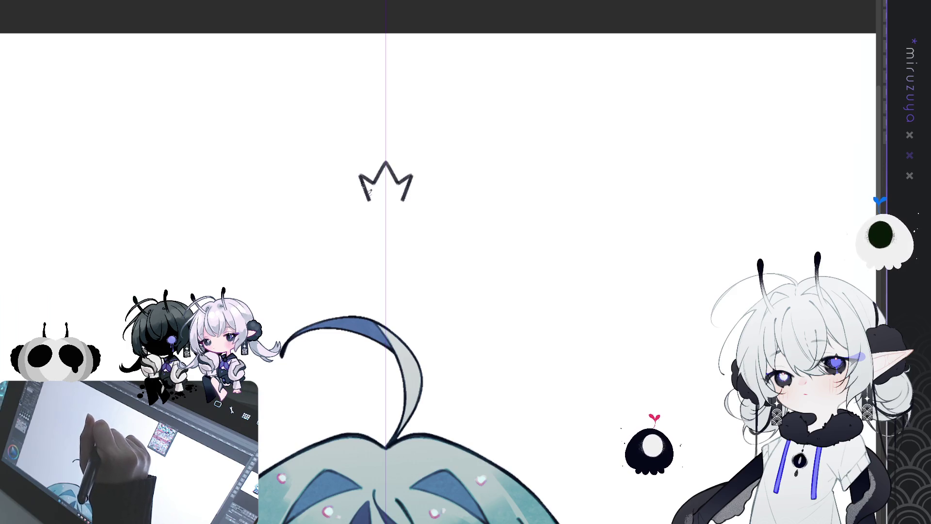
mouse_move(371, 200)
left_mouse_down()
mouse_move(465, 162)
mouse_move(478, 204)
left_mouse_up()
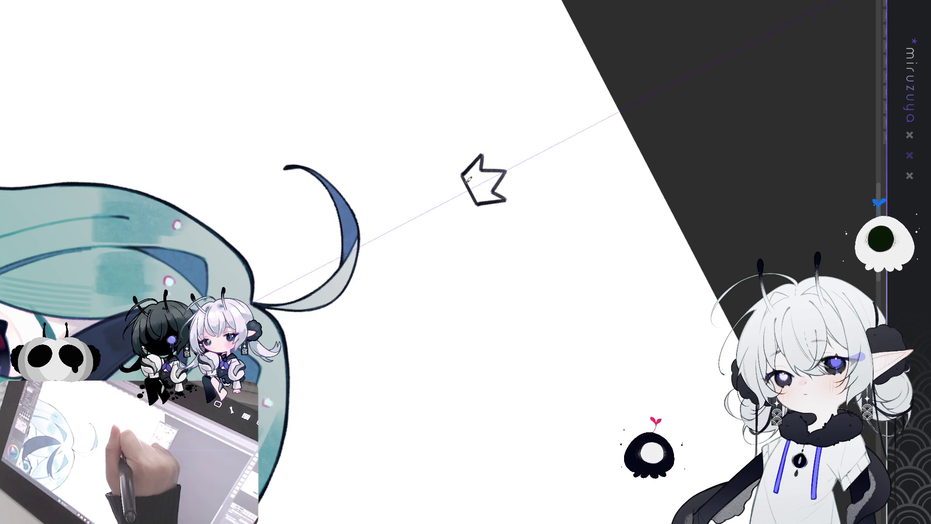
left_click_drag(469, 180, 372, 194)
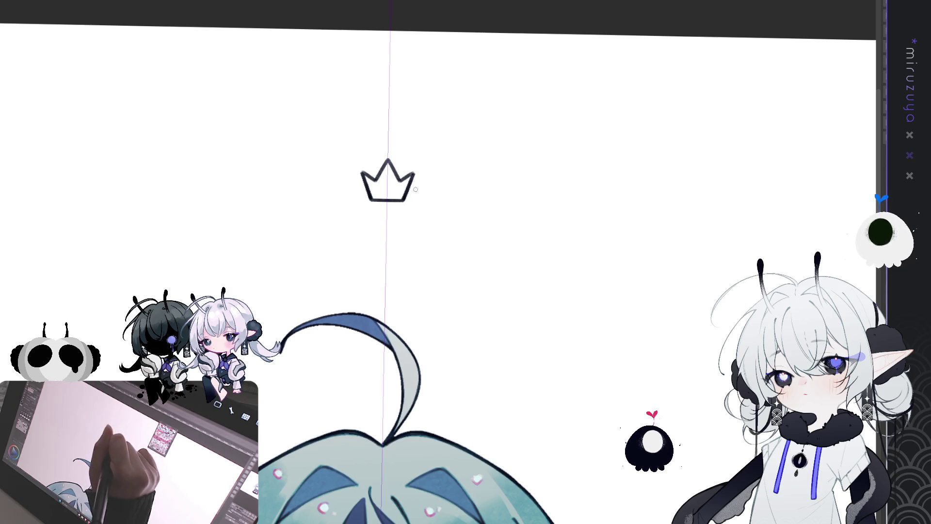
key("ctrl+minus")
key("ctrl+minus")
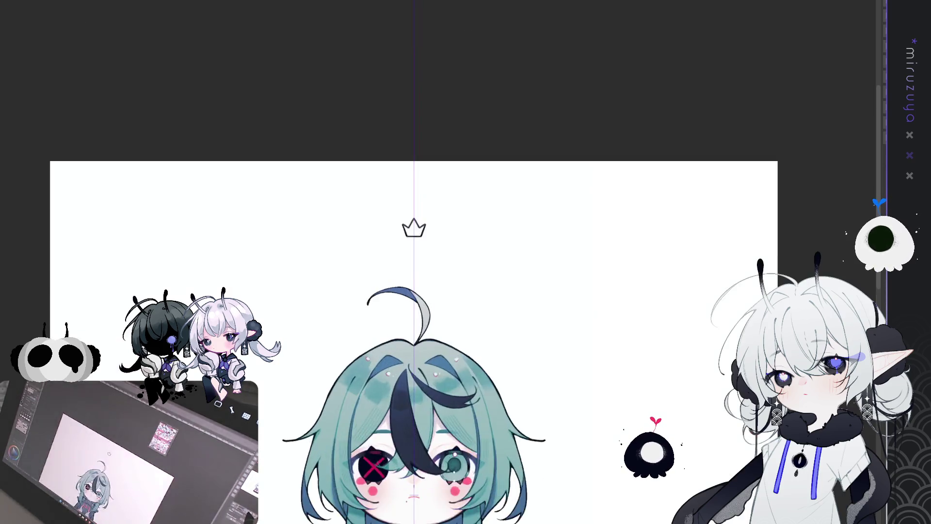
- Free-transform the crown sketch to a noticeably larger size and confirm
key("ctrl+plus")
key("ctrl+t")
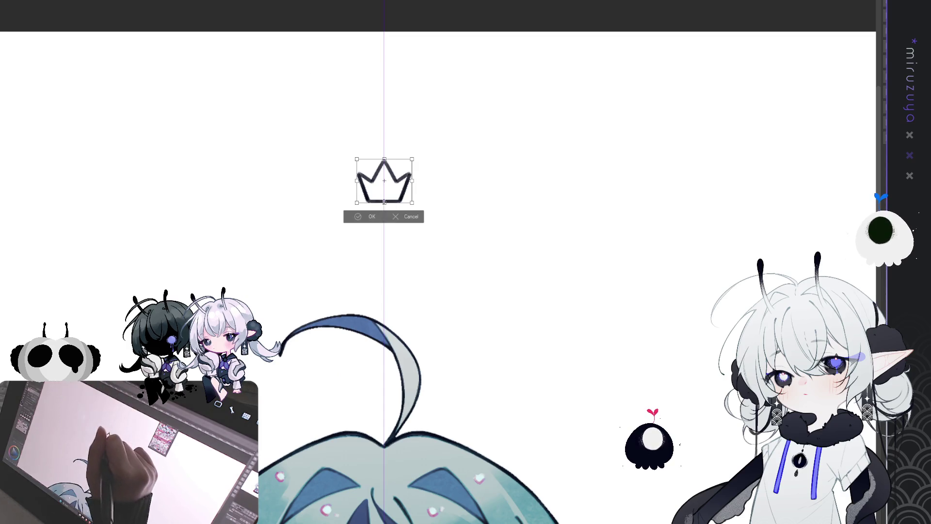
left_click_drag(385, 202, 386, 228)
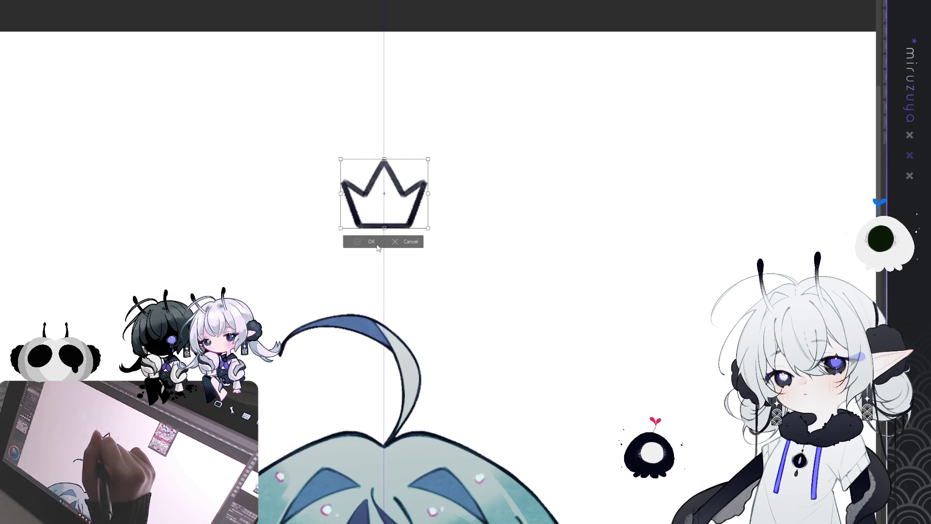
left_click(373, 243)
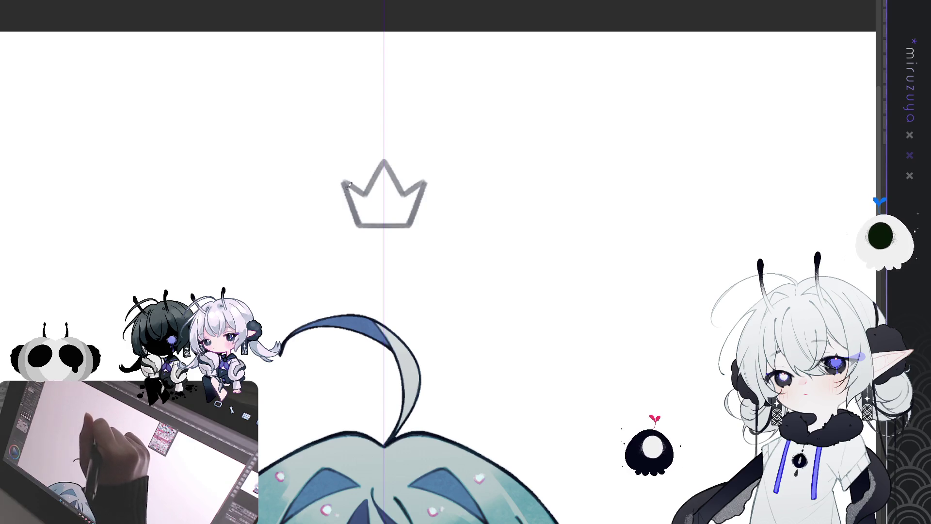
- Ink the crown's left and upper-left edges, rotating the canvas view as needed, then fit the character in view
left_click_drag(344, 177, 355, 212)
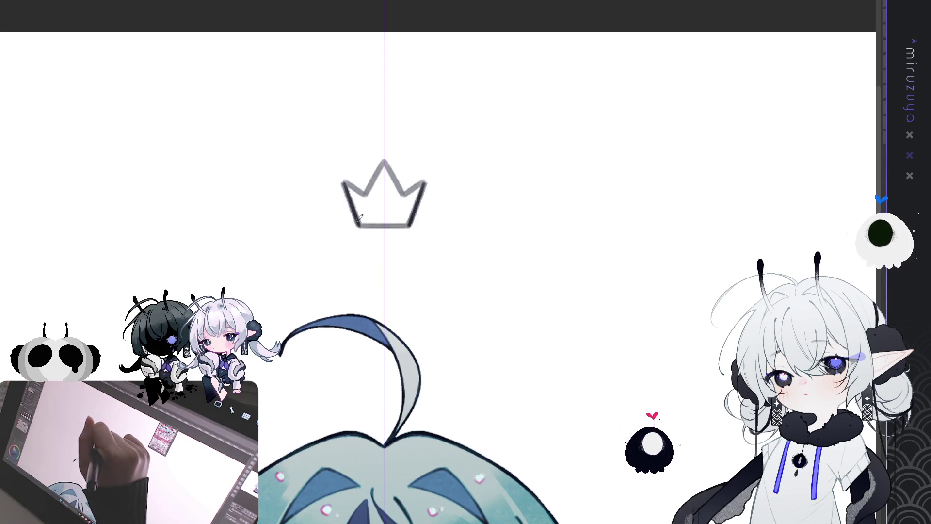
mouse_move(344, 178)
left_mouse_down()
mouse_move(368, 193)
mouse_move(405, 189)
left_mouse_up()
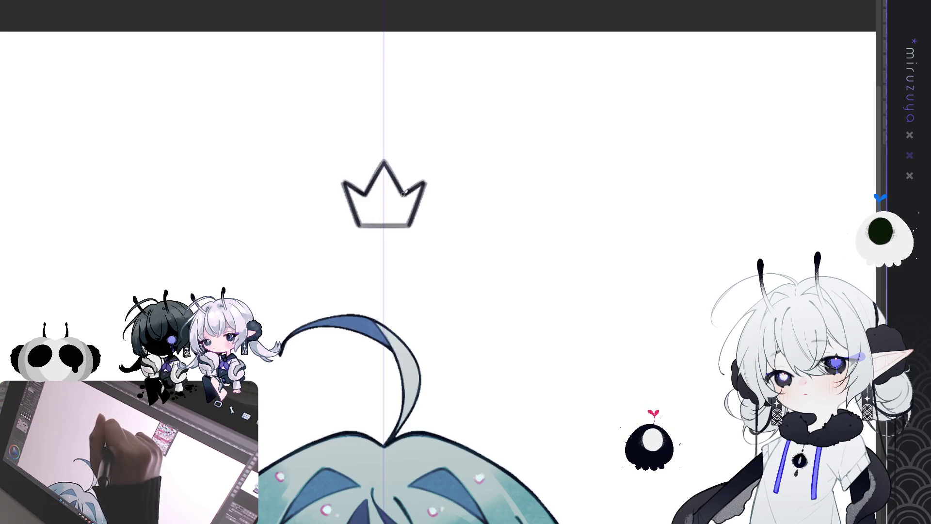
mouse_move(466, 262)
left_mouse_down()
mouse_move(437, 219)
mouse_move(378, 189)
left_mouse_up()
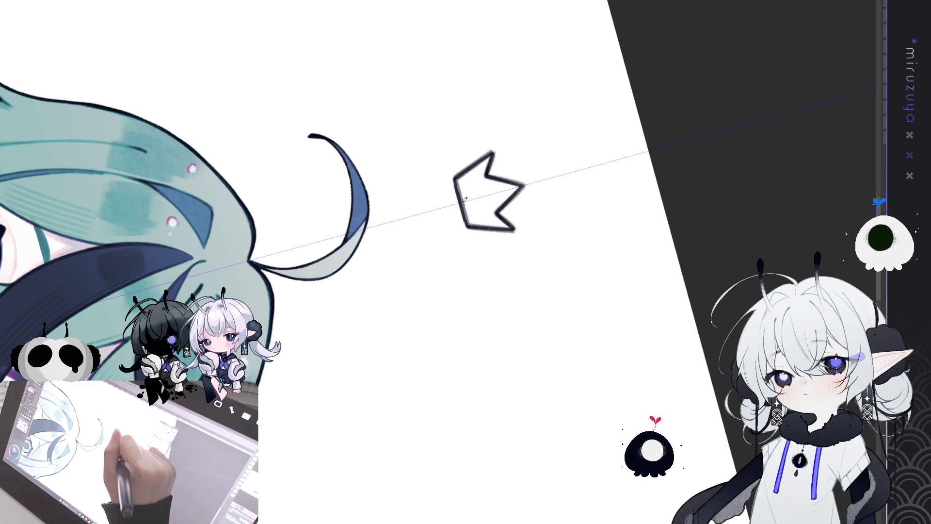
mouse_move(468, 218)
left_mouse_down()
mouse_move(570, 396)
mouse_move(665, 308)
left_mouse_up()
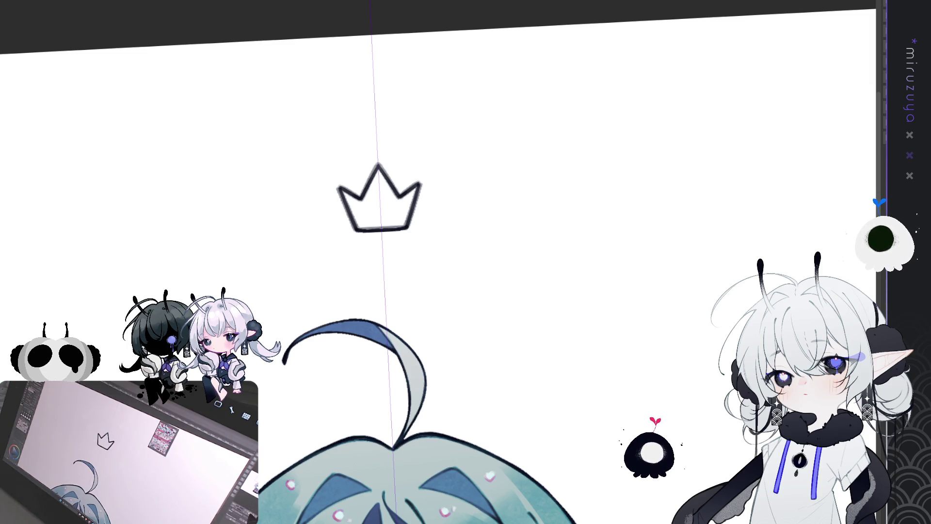
key("ctrl+0")
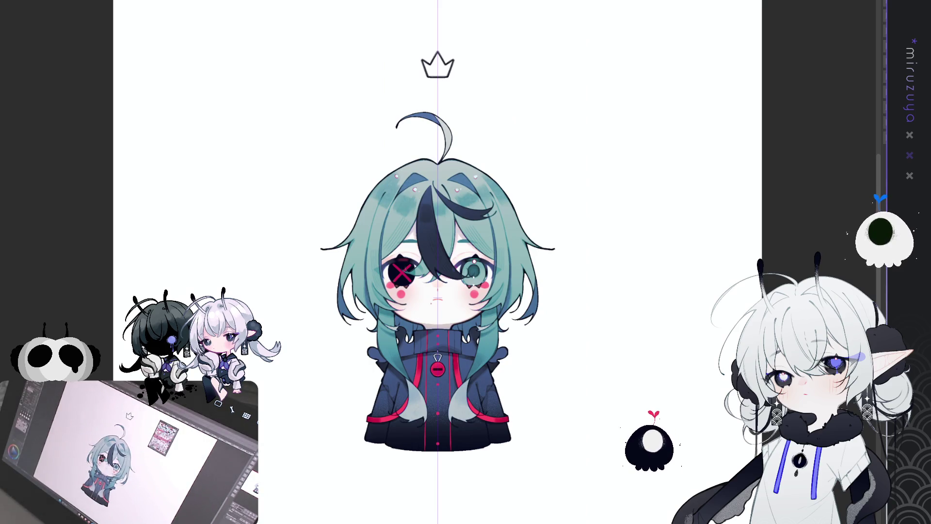
- Hide the crown outline and character, then show the dark bar artwork and pen tablet drawing
key("ctrl+z")
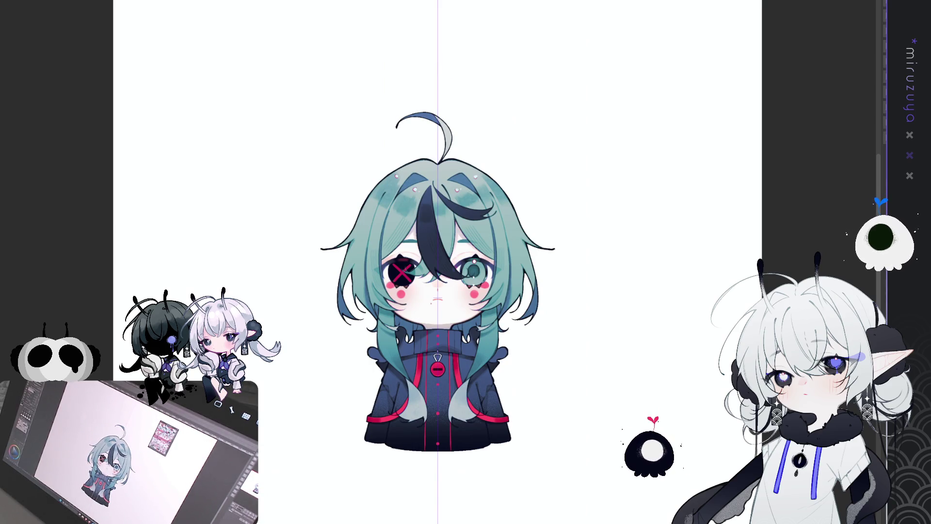
key("Delete")
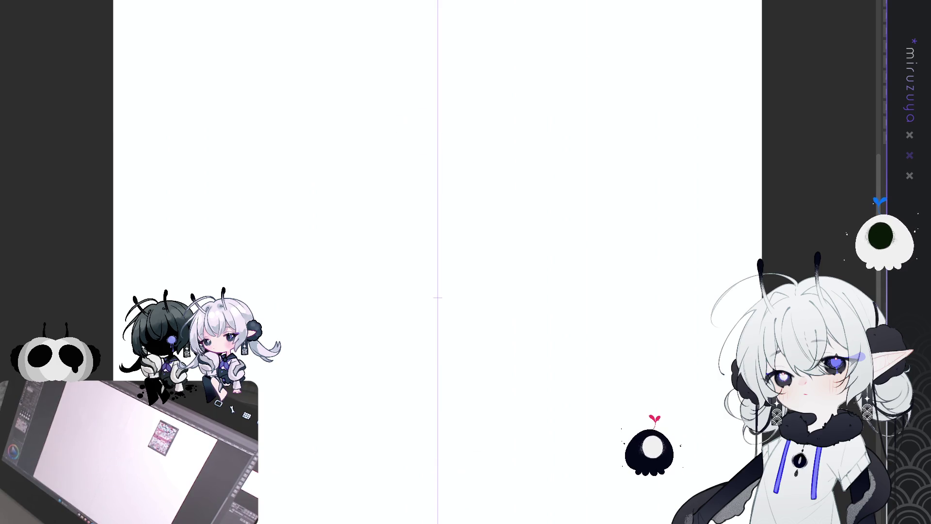
key("ctrl+plus")
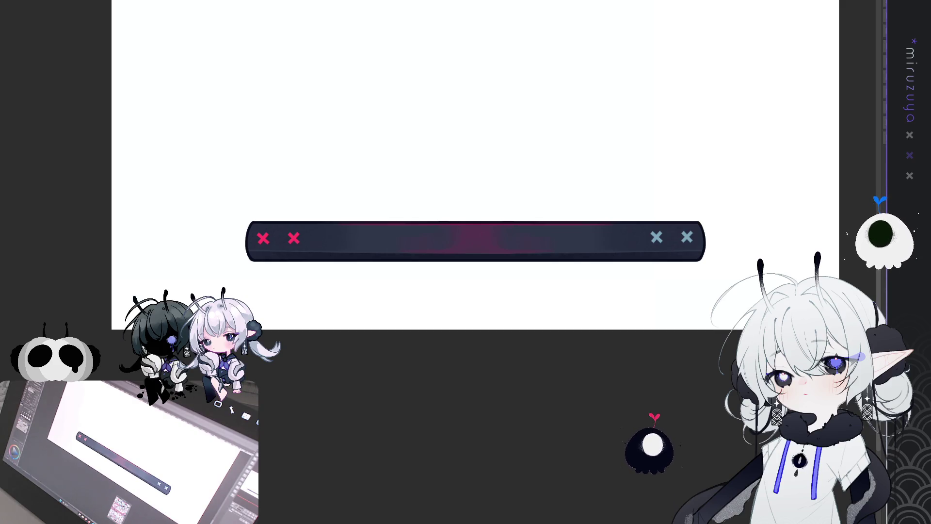
key("ctrl+v")
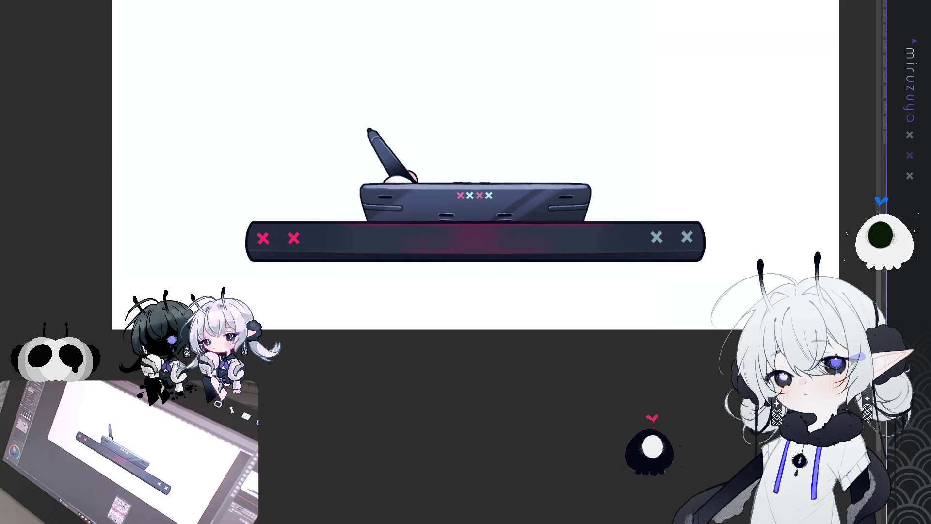
- Hide the dark bar, swap the tablet for the handheld console artwork, then hide it for a blank canvas
key("Delete")
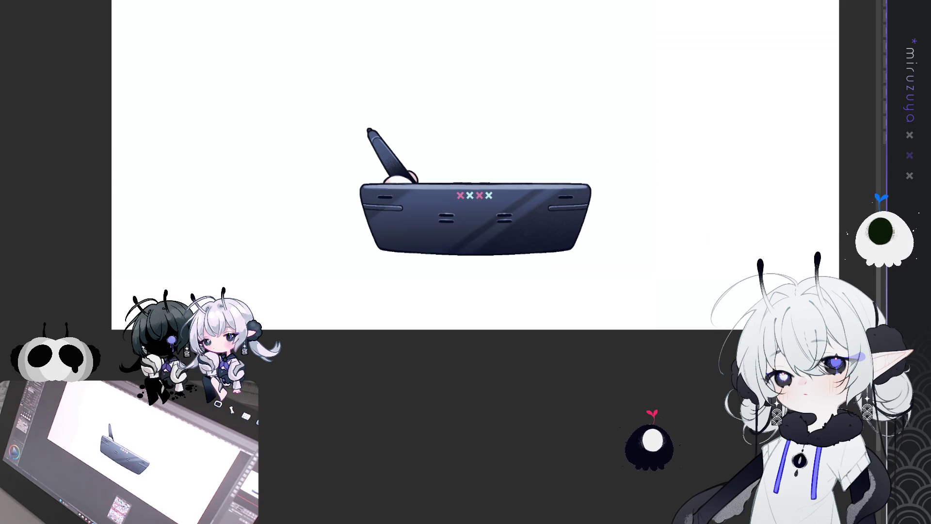
key("Delete")
key("ctrl+v")
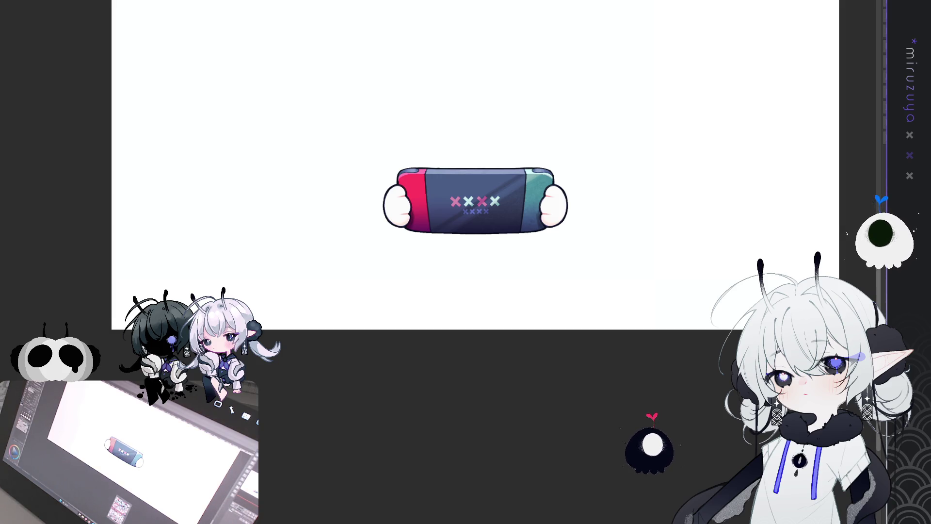
key("Delete")
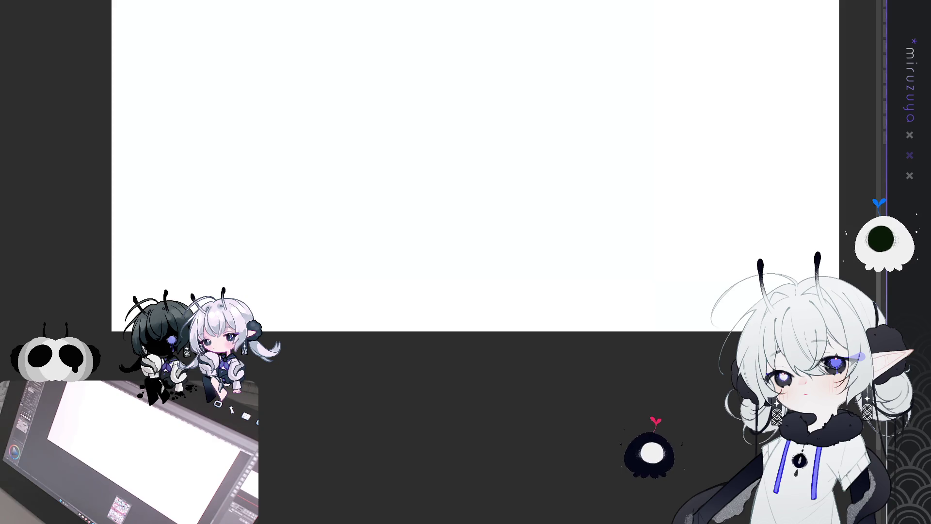
- Bring back the teal-haired character, zoom in on the head and select the crown outline
key("ctrl+v")
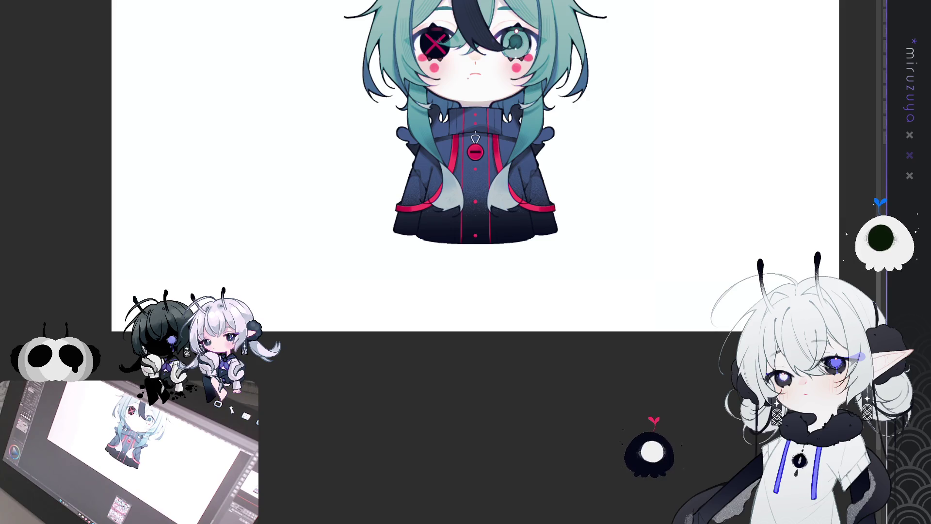
scroll(475, 263, "up", 5)
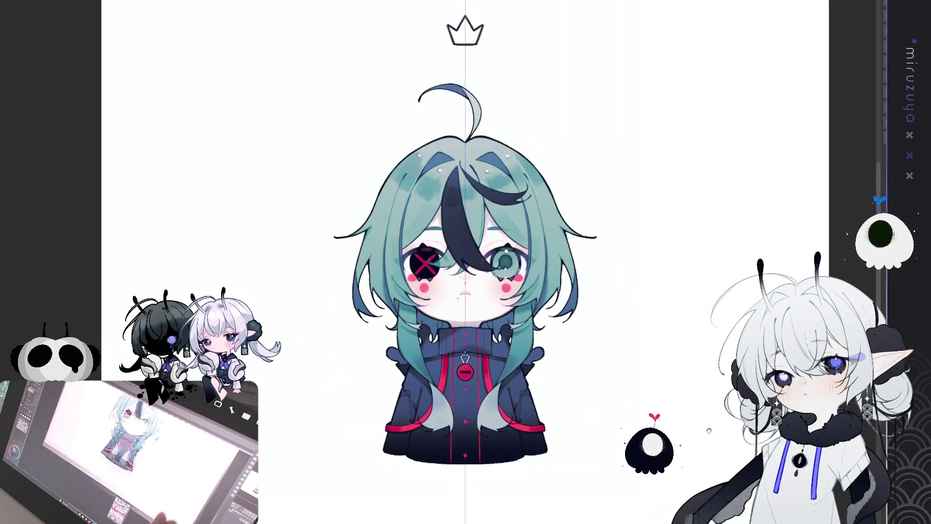
scroll(466, 262, "up", 3)
key("ctrl+plus")
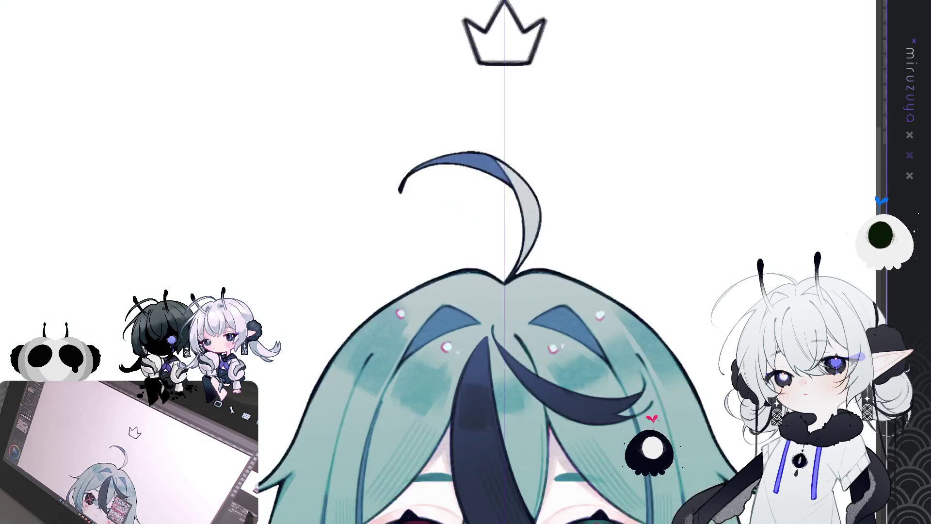
scroll(466, 262, "up", 3)
scroll(465, 262, "up", 3)
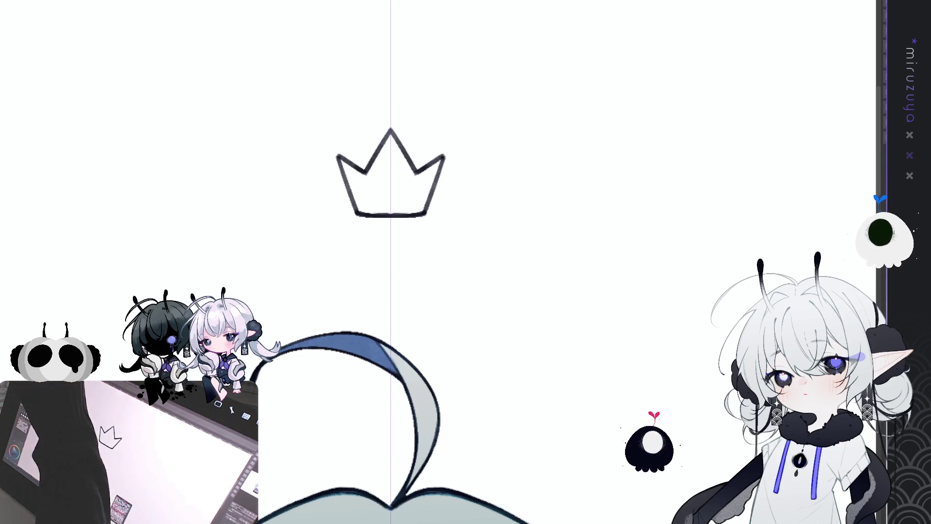
key("ctrl+a")
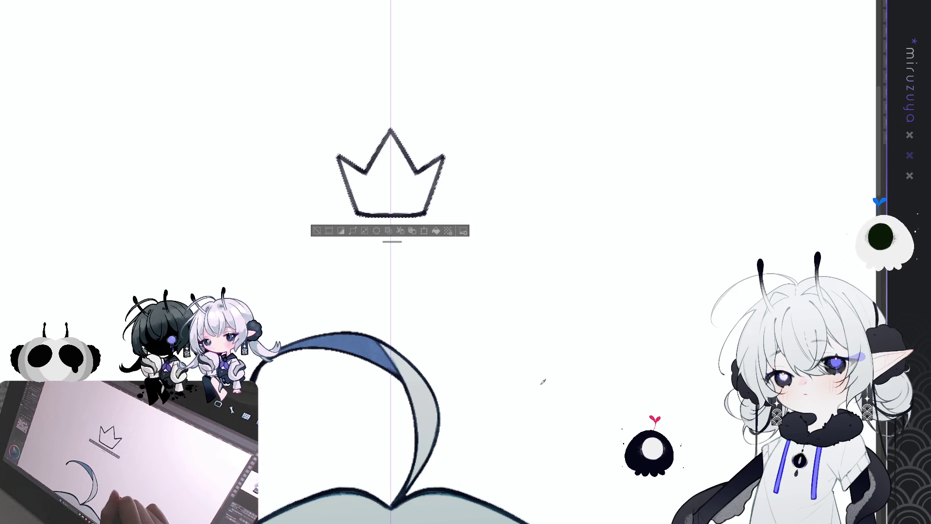
scroll(664, 383, "down", 5)
scroll(437, 291, "down", 3)
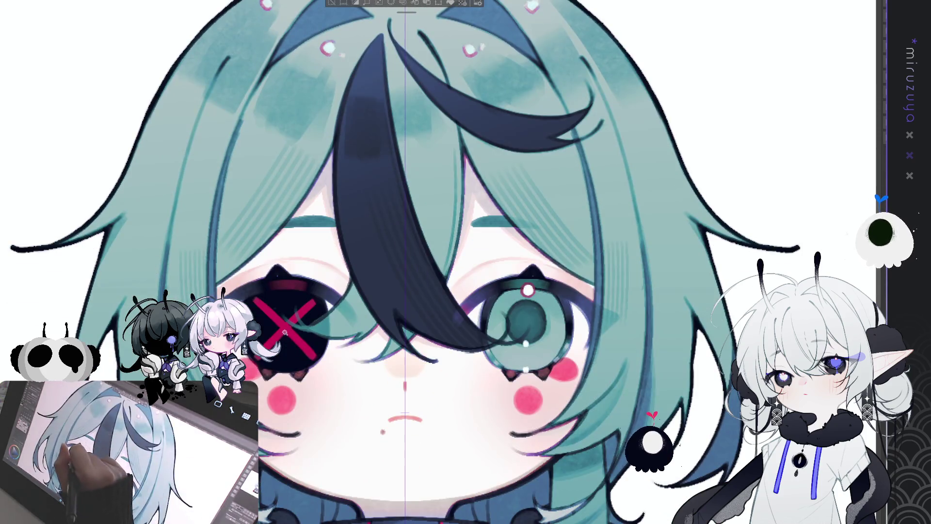
scroll(454, 299, "down", 5)
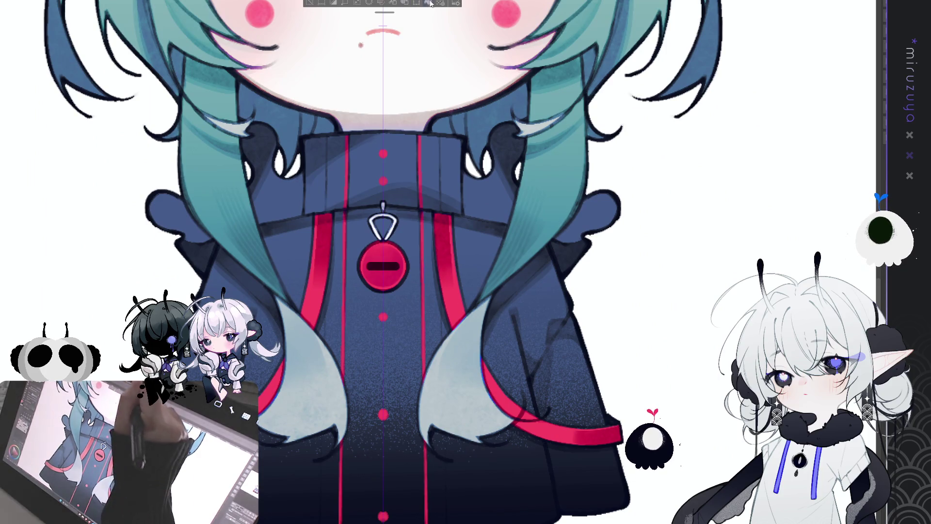
scroll(455, 299, "up", 5)
scroll(357, 230, "up", 5)
scroll(357, 230, "up", 5)
scroll(356, 230, "up", 2)
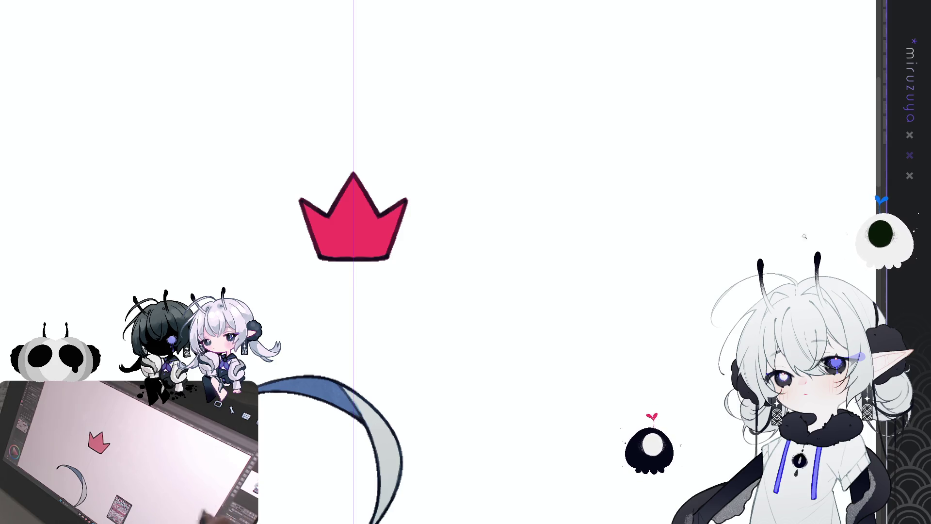
mouse_move(353, 217)
left_mouse_down()
mouse_move(420, 169)
mouse_move(421, 179)
left_mouse_up()
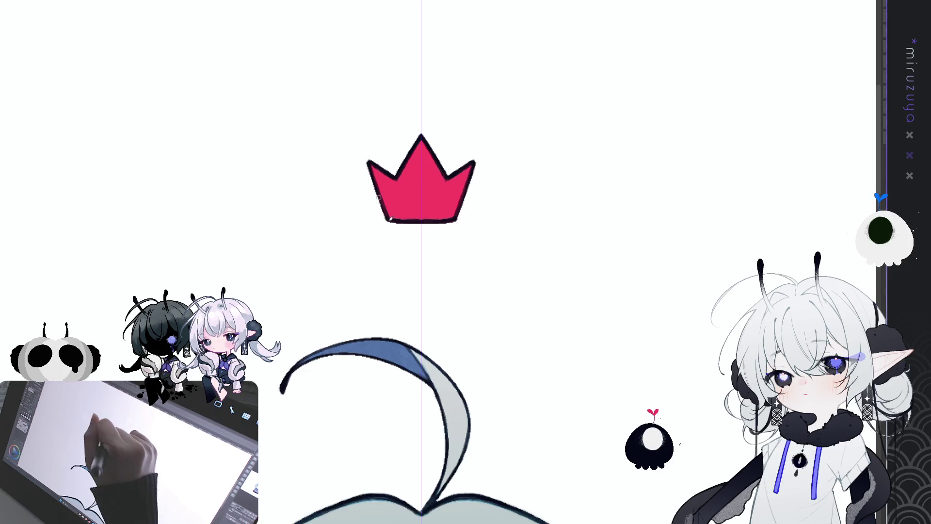
left_click_drag(609, 93, 580, 337)
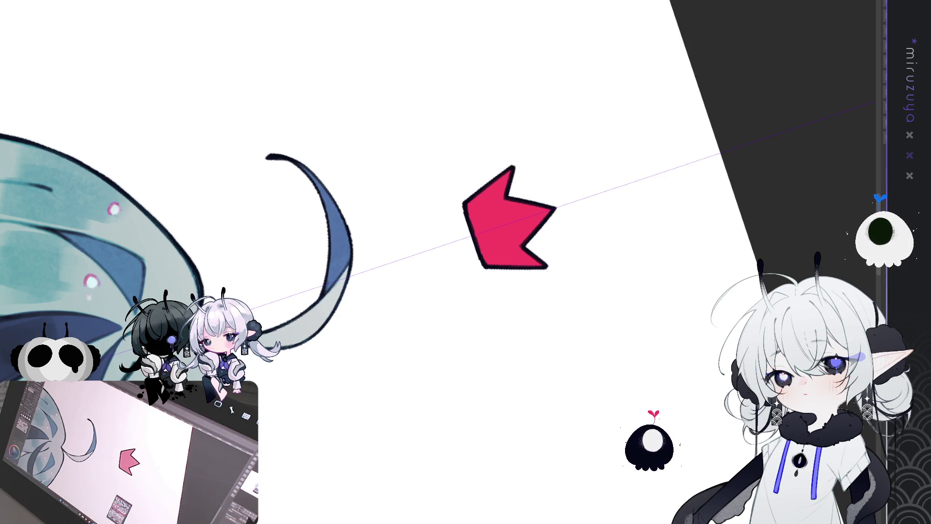
key("Delete")
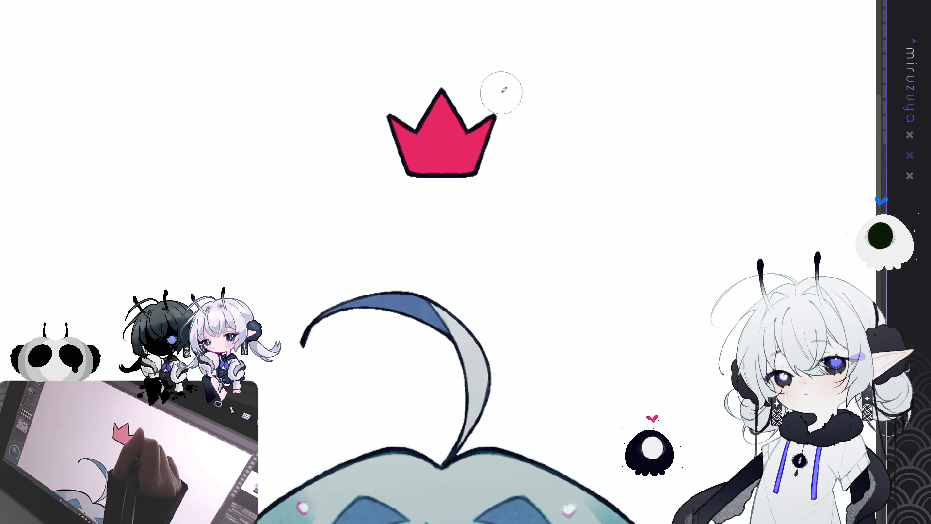
- Paint a darker shadow over the crown's right side and soften the seam between the two pinks
left_click_drag(499, 90, 419, 193)
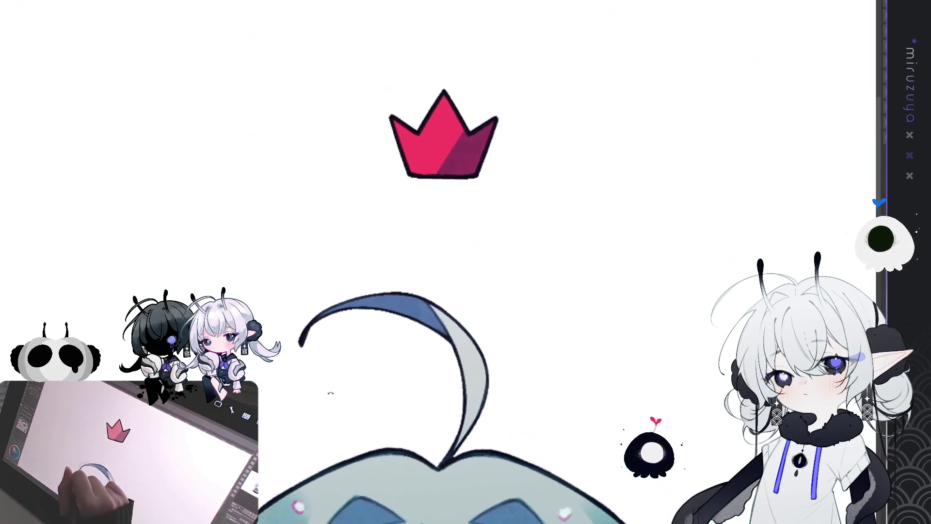
left_click_drag(464, 204, 335, 315)
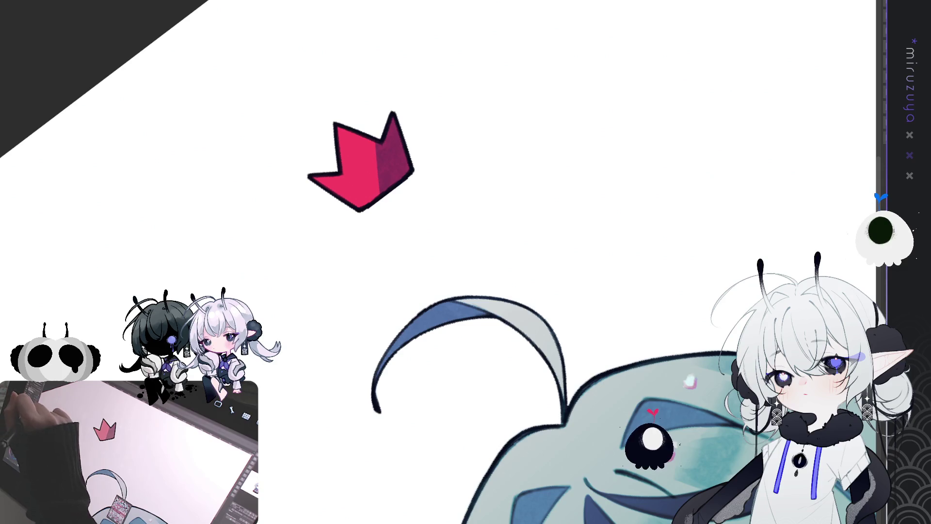
mouse_move(374, 134)
left_mouse_down()
mouse_move(378, 197)
mouse_move(377, 146)
mouse_move(375, 188)
left_mouse_up()
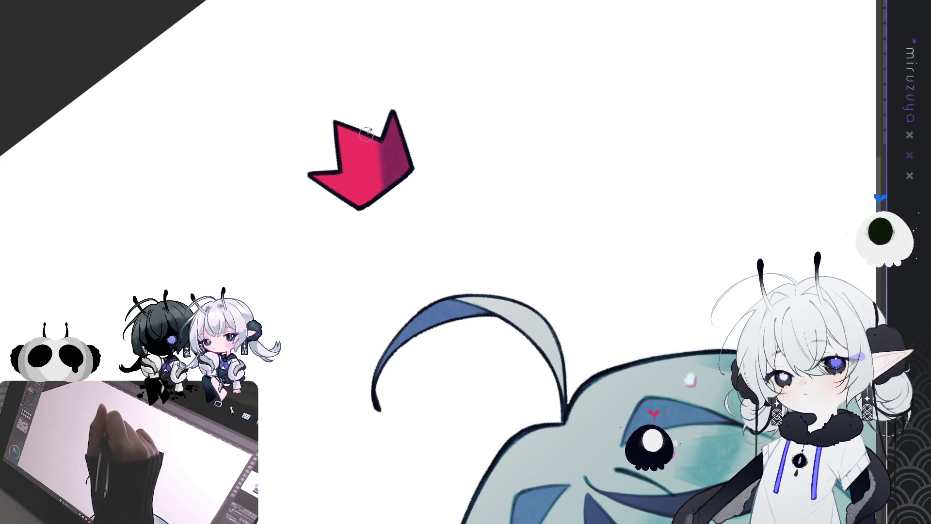
- Paint darker diagonal stripes down the crown's middle, undoing and repainting until satisfied
left_click_drag(366, 124, 368, 204)
key("ctrl+z")
left_click_drag(364, 135, 370, 202)
key("ctrl+z")
left_click_drag(364, 135, 368, 204)
key("ctrl+z")
left_click_drag(364, 135, 368, 202)
key("ctrl+z")
left_click_drag(366, 116, 370, 242)
key("ctrl+z")
left_click_drag(366, 117, 371, 253)
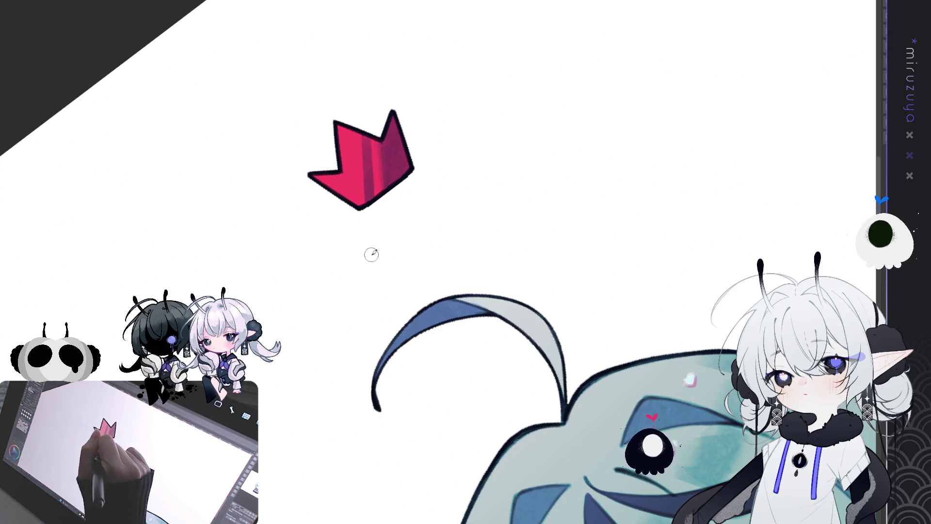
key("ctrl+z")
left_click_drag(365, 117, 375, 246)
key("ctrl+z")
left_click_drag(366, 116, 375, 246)
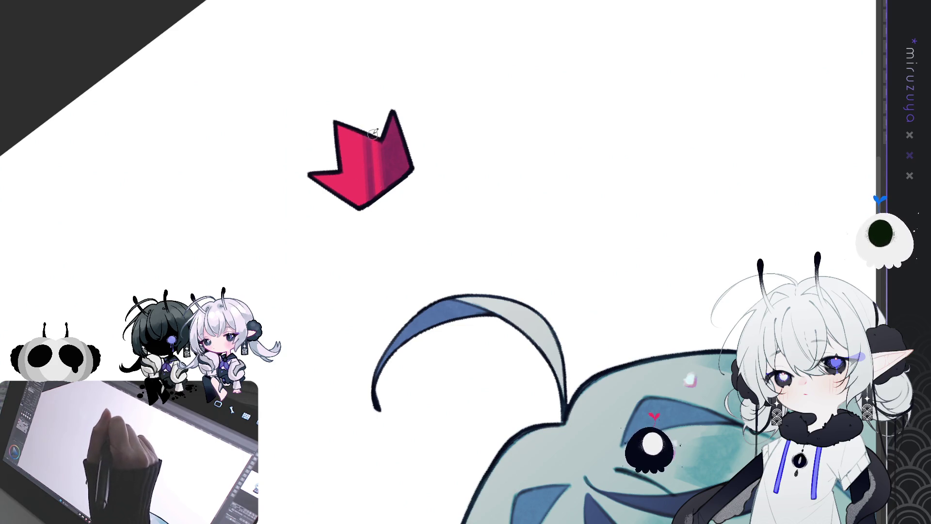
- Reset the view upright, tint the crown's lower right purple, then fit the whole character in view
key("Delete")
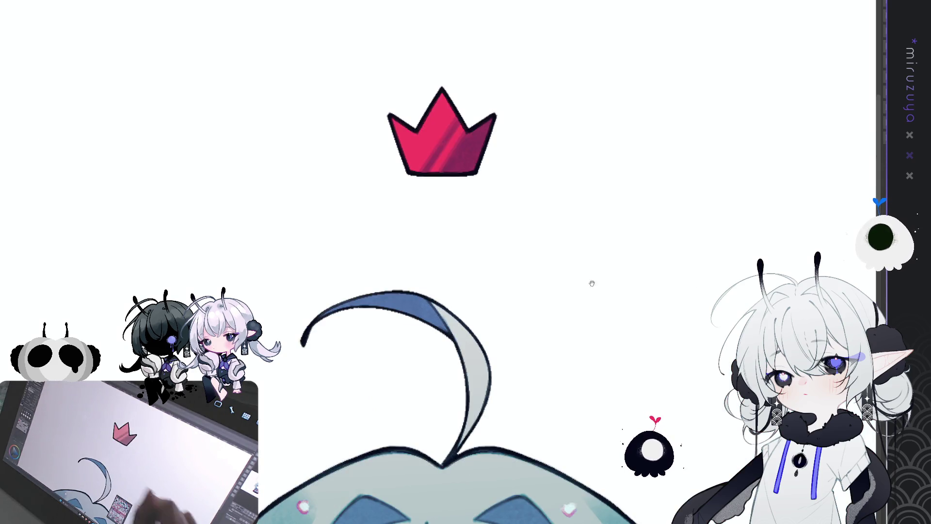
left_click_drag(466, 262, 292, 332)
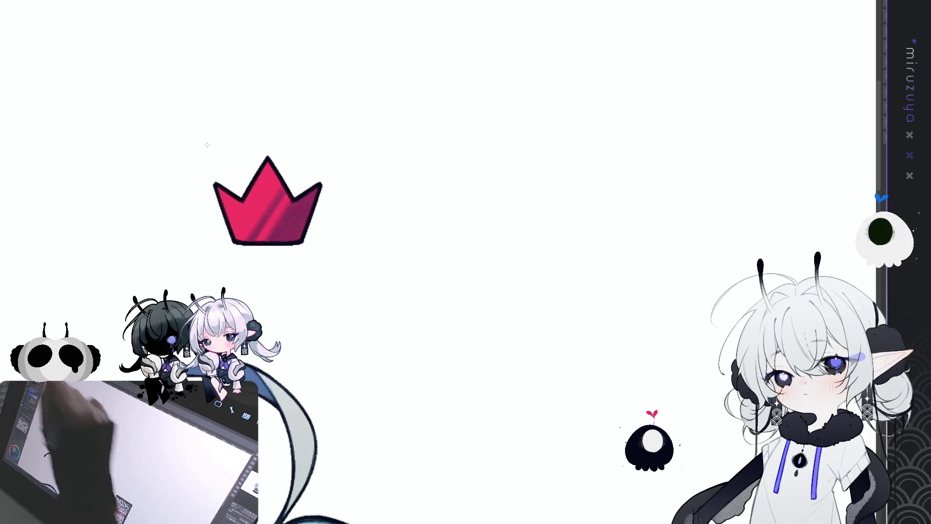
left_click_drag(283, 229, 340, 194)
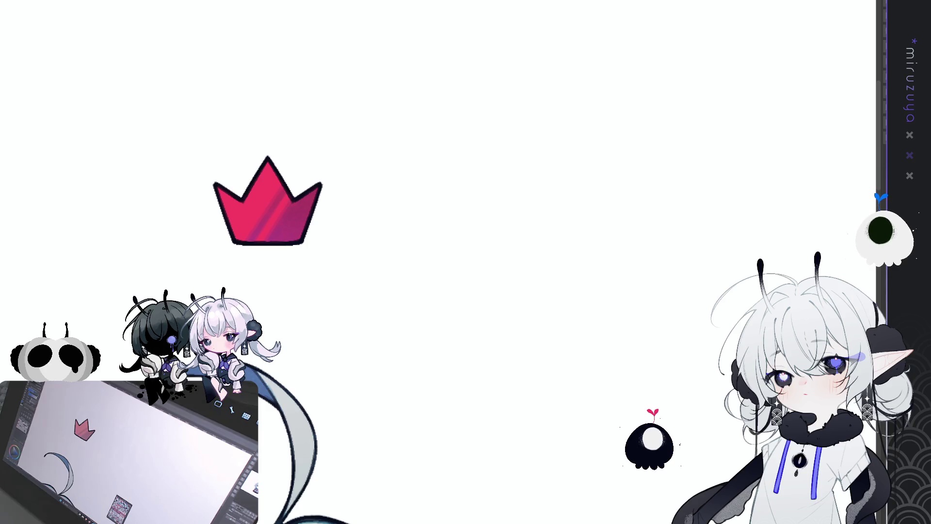
left_click_drag(466, 262, 524, 204)
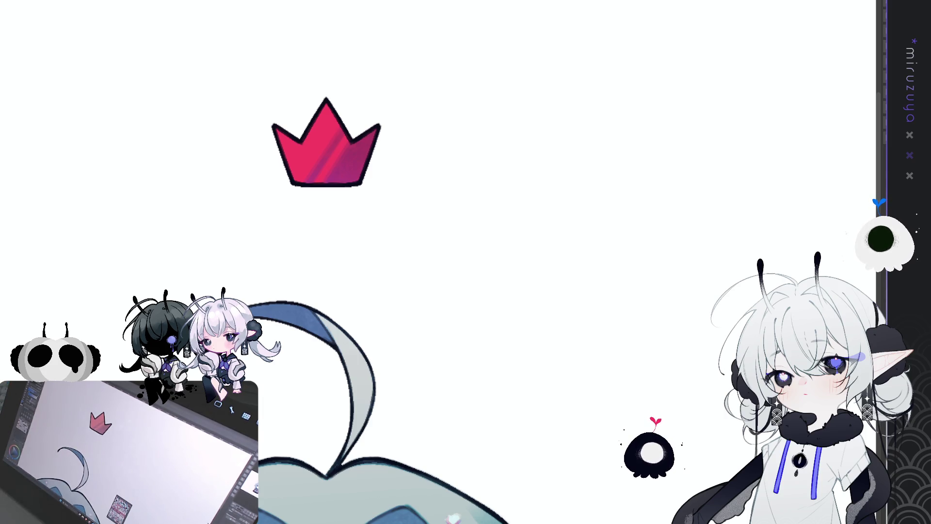
left_click_drag(465, 291, 516, 258)
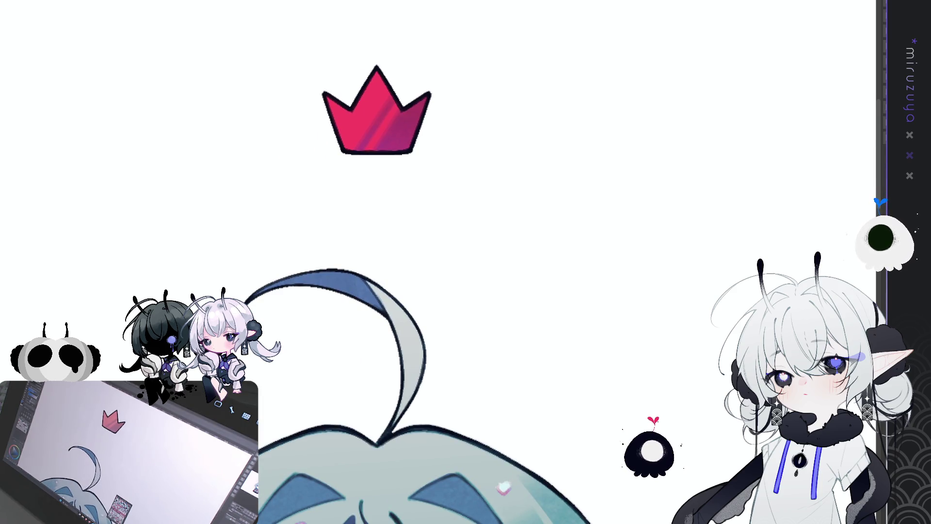
key("ctrl+0")
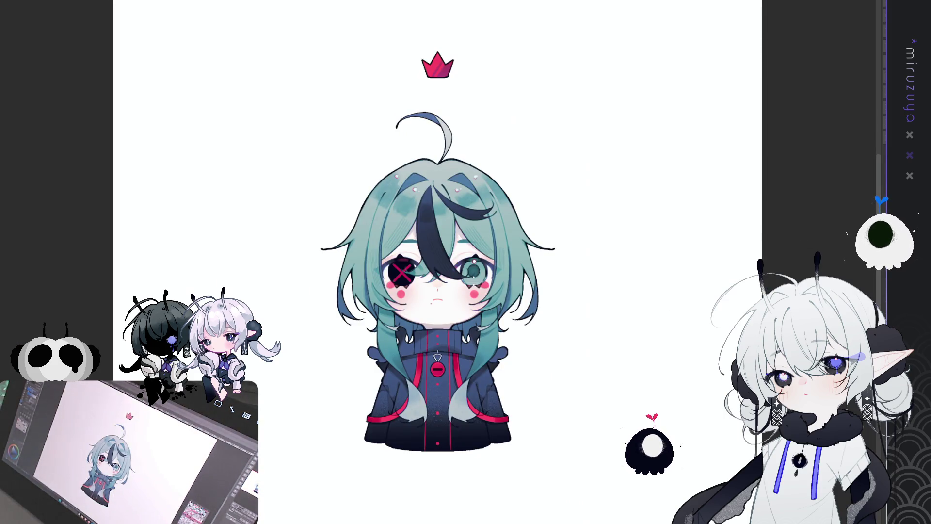
- Transform the crown down beside the ahoge with a slight clockwise tilt, then nudge it right
left_click_drag(564, 379, 550, 375)
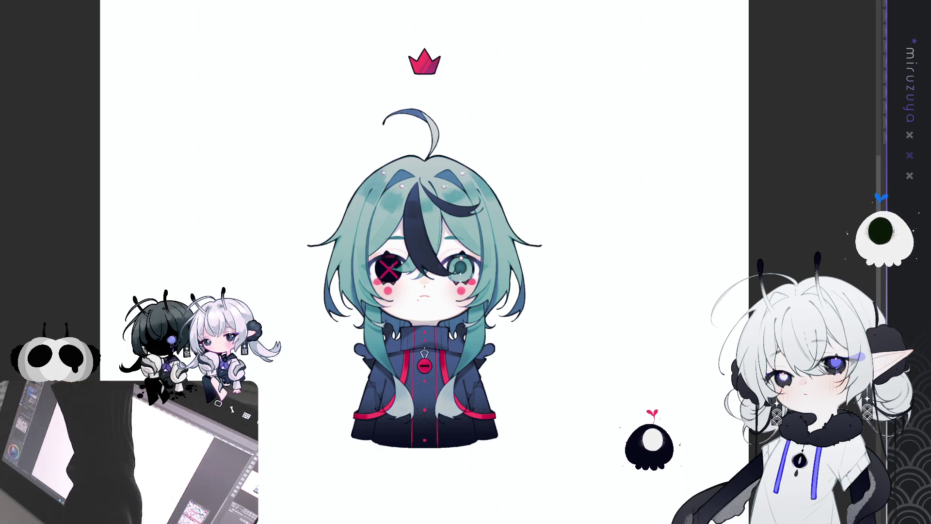
key("ctrl+t")
mouse_move(435, 64)
left_mouse_down()
mouse_move(485, 122)
mouse_move(513, 99)
mouse_move(476, 130)
left_mouse_up()
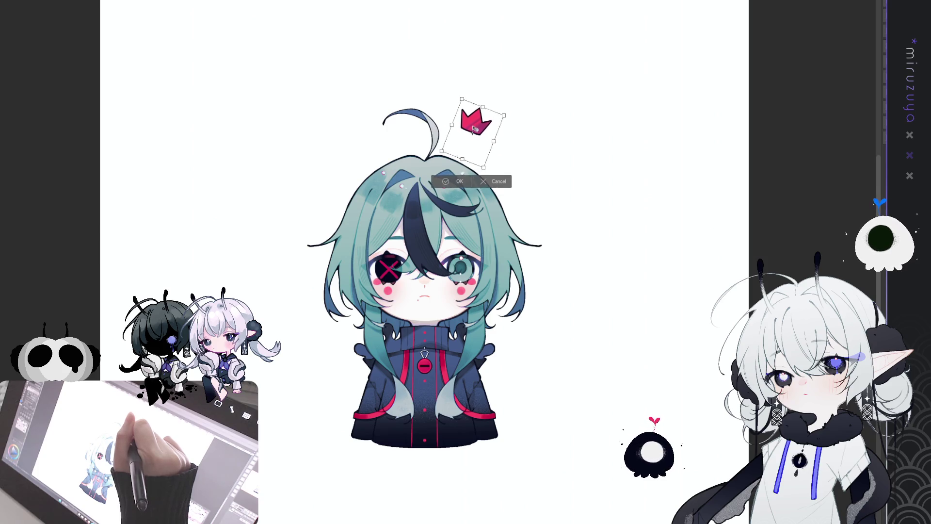
key("Return")
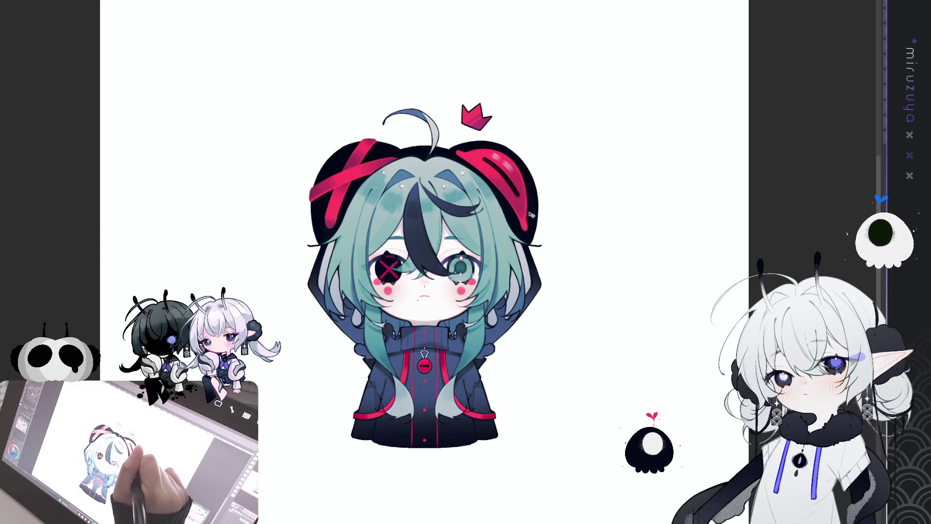
mouse_move(524, 221)
left_mouse_down()
mouse_move(536, 222)
mouse_move(533, 231)
left_mouse_up()
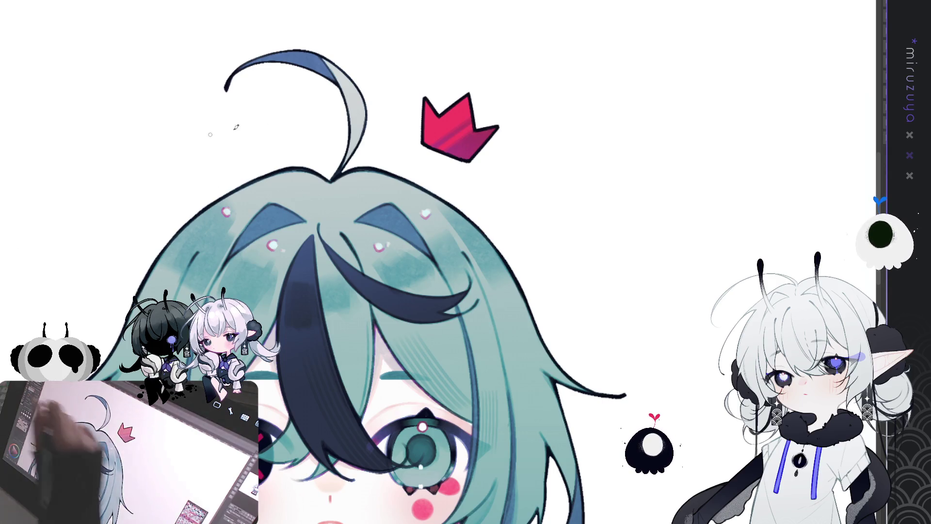
- Draw a thin drip line hanging below the crown's base
left_click_drag(460, 151, 458, 189)
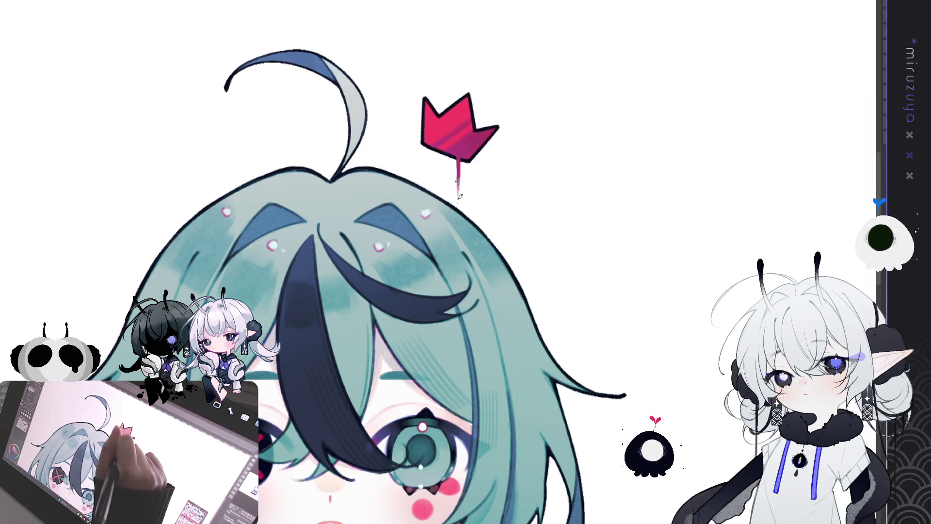
- Redo the drip below the crown as a long thin line and thicken it into a magenta trickle
key("ctrl+z")
key("ctrl+z")
left_click_drag(458, 154, 458, 196)
key("ctrl+z")
left_click_drag(458, 154, 458, 211)
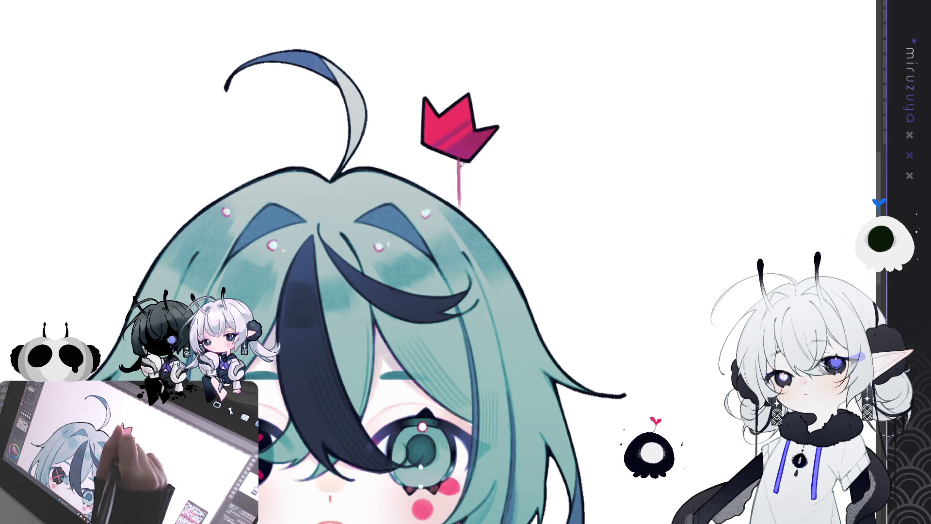
key("ctrl+z")
left_click_drag(459, 155, 460, 211)
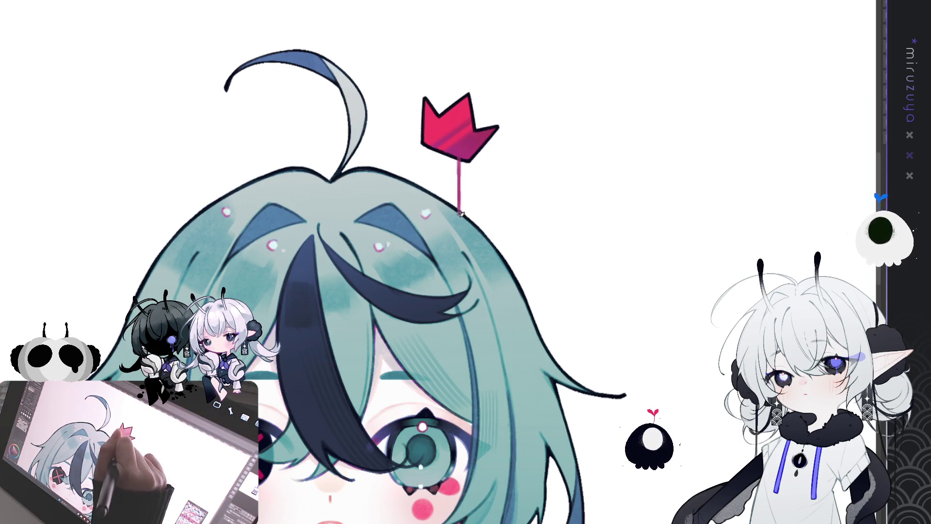
left_click_drag(458, 156, 460, 221)
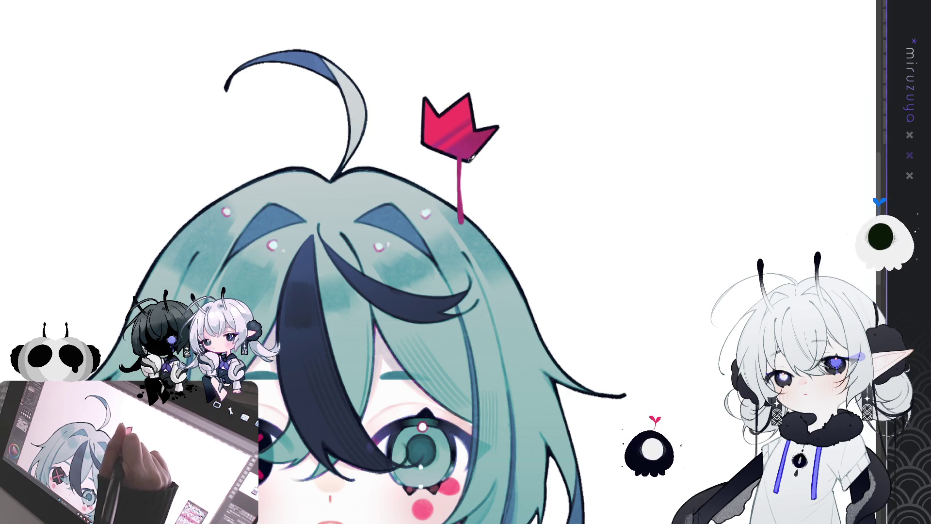
- Add a short second drip under the crown's right point
left_click_drag(468, 154, 468, 175)
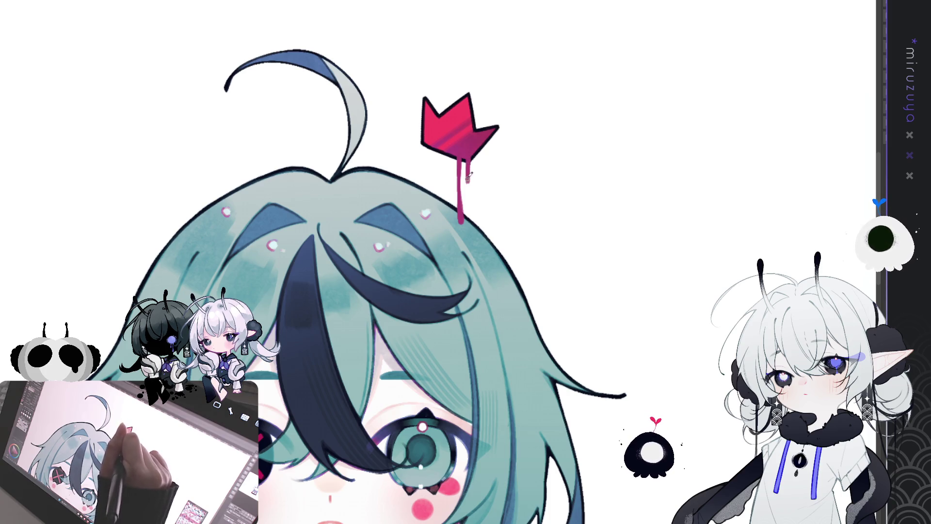
left_click_drag(588, 264, 529, 292)
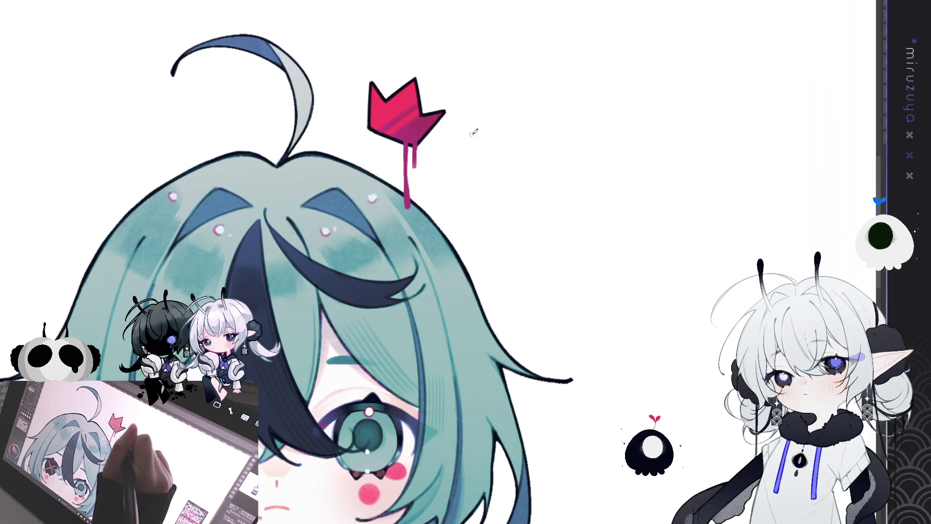
- Pan across the crown and head, then zoom out to show the whole teal-haired character
left_click_drag(492, 210, 513, 208)
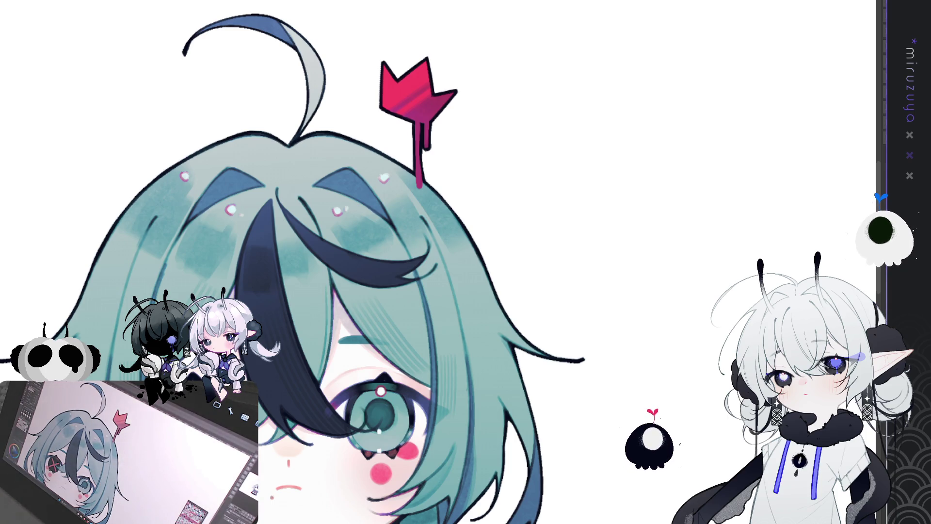
left_click_drag(366, 126, 295, 138)
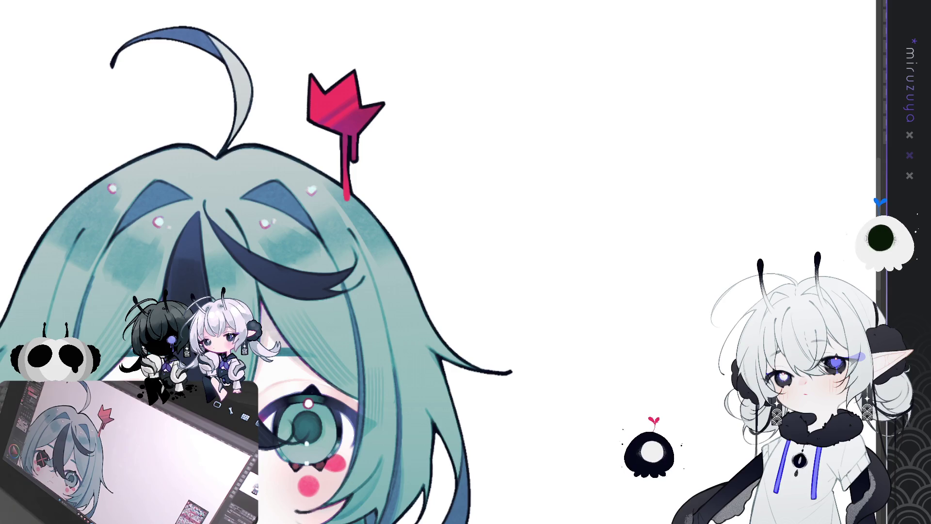
key("ctrl+0")
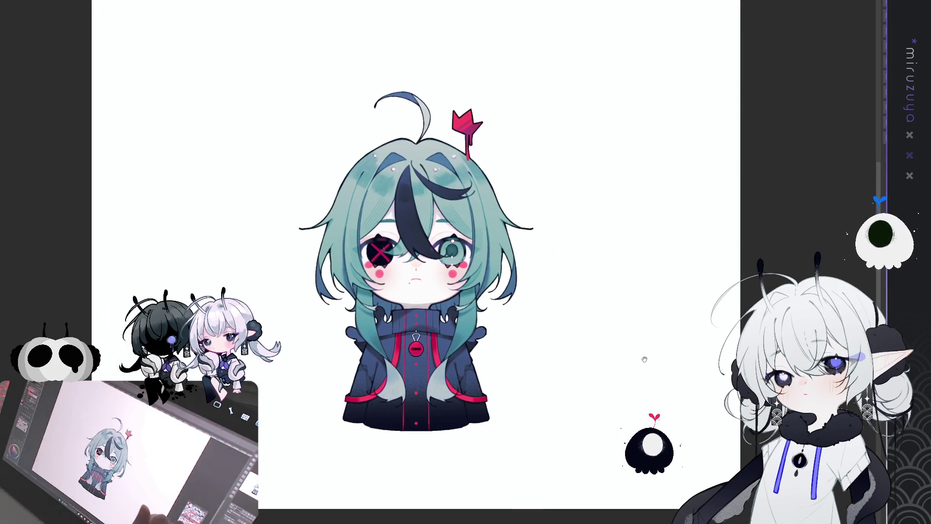
scroll(416, 291, "down", 1)
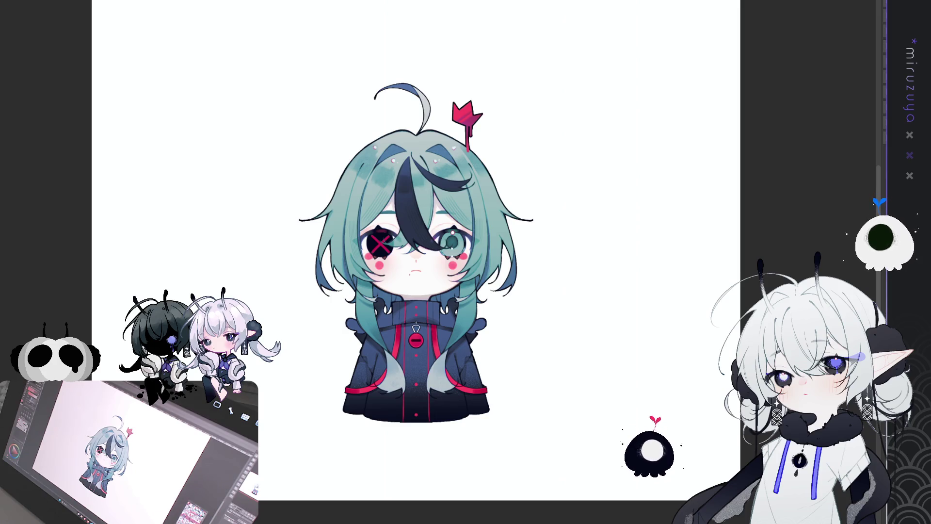
scroll(415, 247, "down", 2)
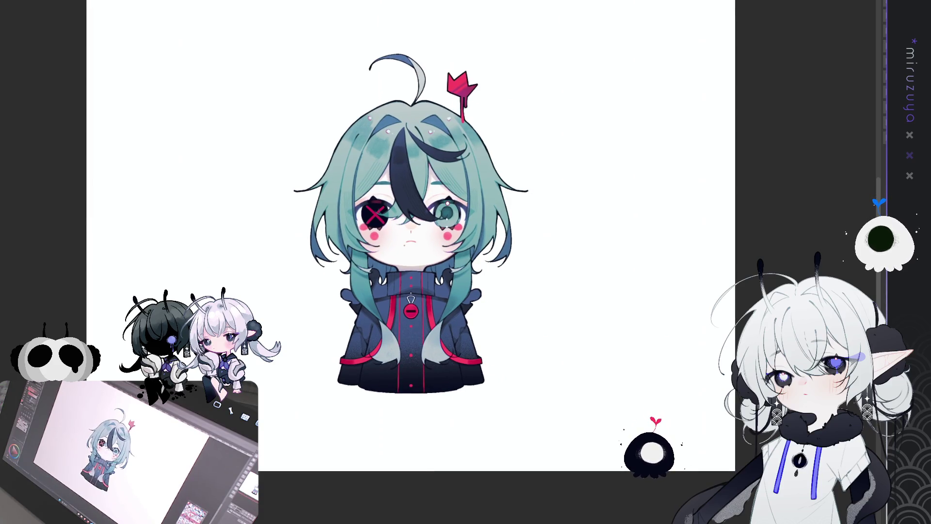
- Select the whole canvas and move the red crown onto the hood's right ear-bun
key("ctrl+a")
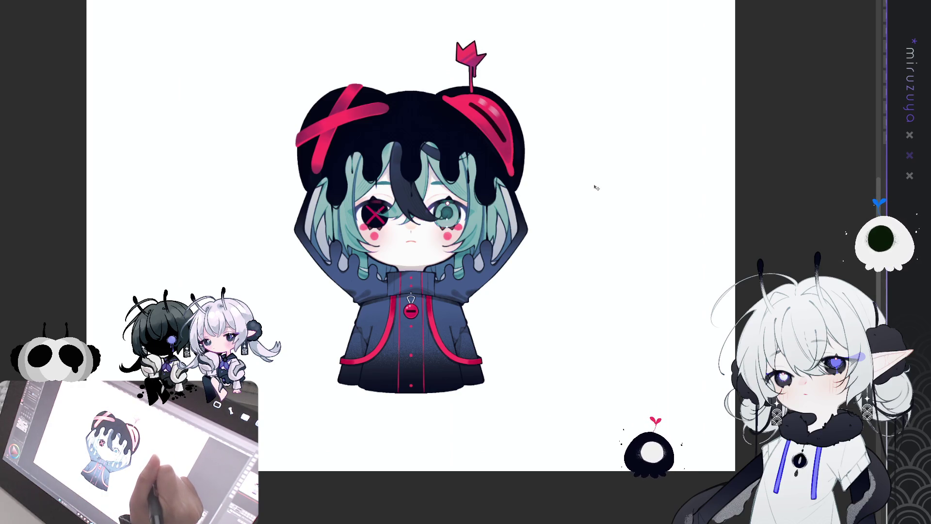
mouse_move(609, 210)
left_mouse_down()
mouse_move(670, 245)
mouse_move(653, 232)
left_mouse_up()
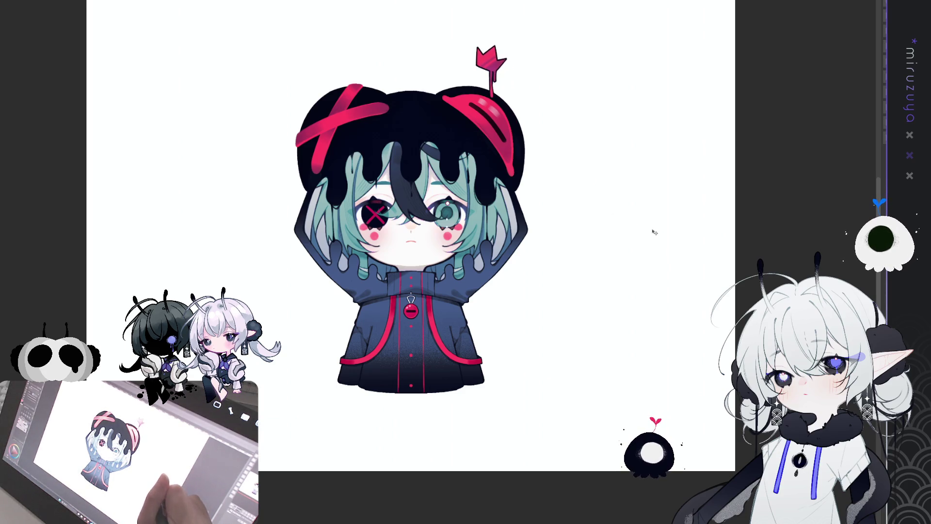
left_click_drag(657, 179, 601, 312)
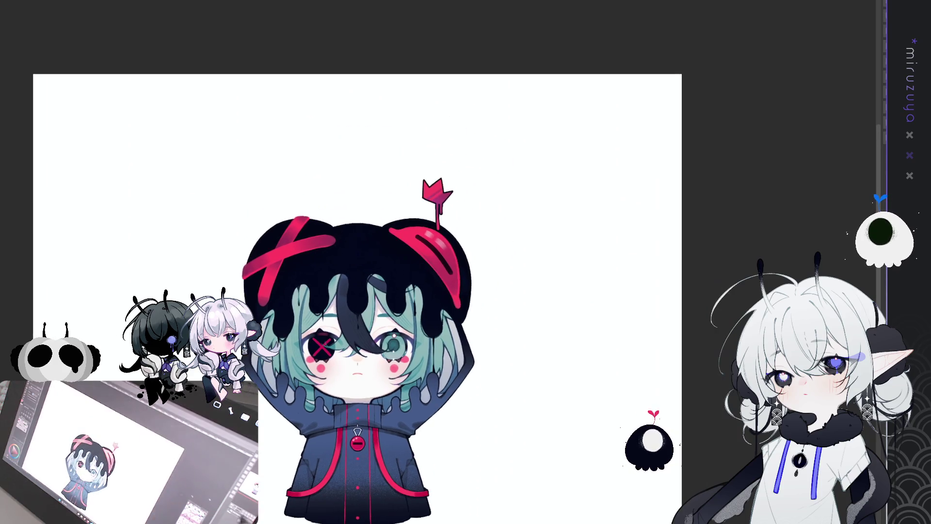
scroll(475, 221, "up", 2)
- Nudge the red crown slightly up-left on the hood
left_click_drag(474, 220, 486, 223)
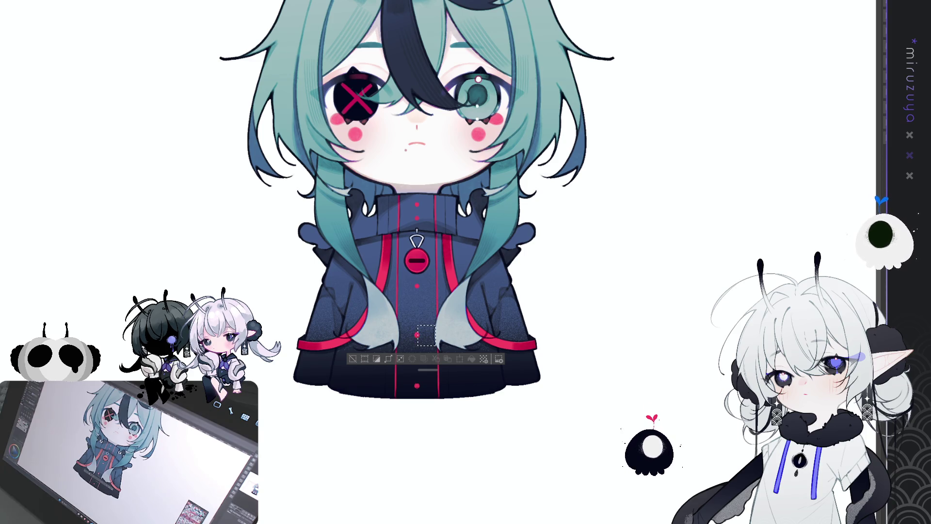
- Draw a pink X on the jacket and move it onto the right-hand sleeve
left_click_drag(419, 330, 432, 342)
left_click_drag(433, 331, 420, 342)
key("ctrl+d")
left_click_drag(575, 355, 507, 326)
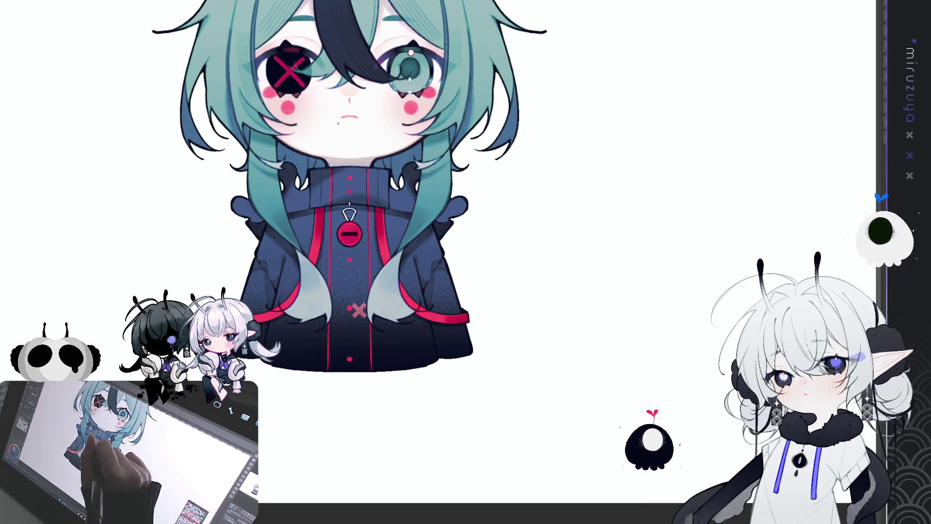
left_click_drag(436, 377, 527, 352)
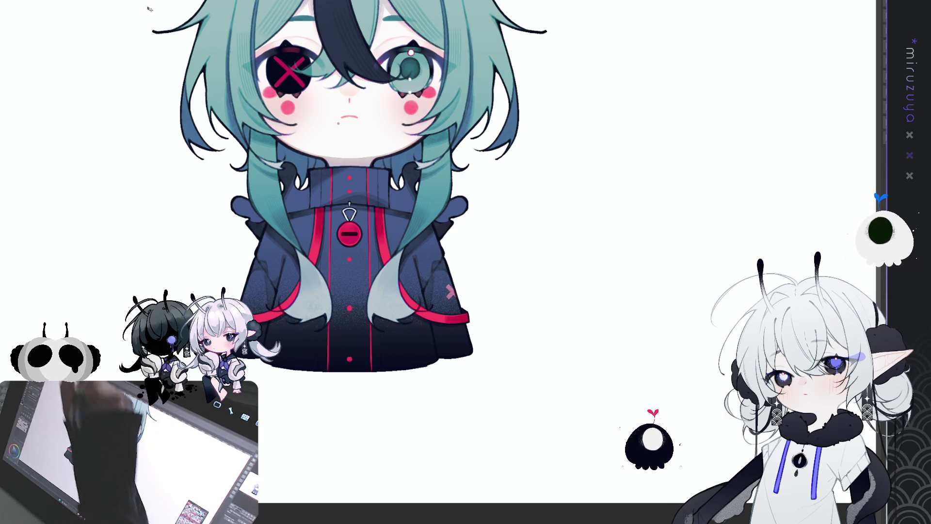
- Rotate and enlarge the X with Free Transform, then reshape it into a longer zigzag of chevrons
key("ctrl+t")
left_click_drag(463, 283, 463, 276)
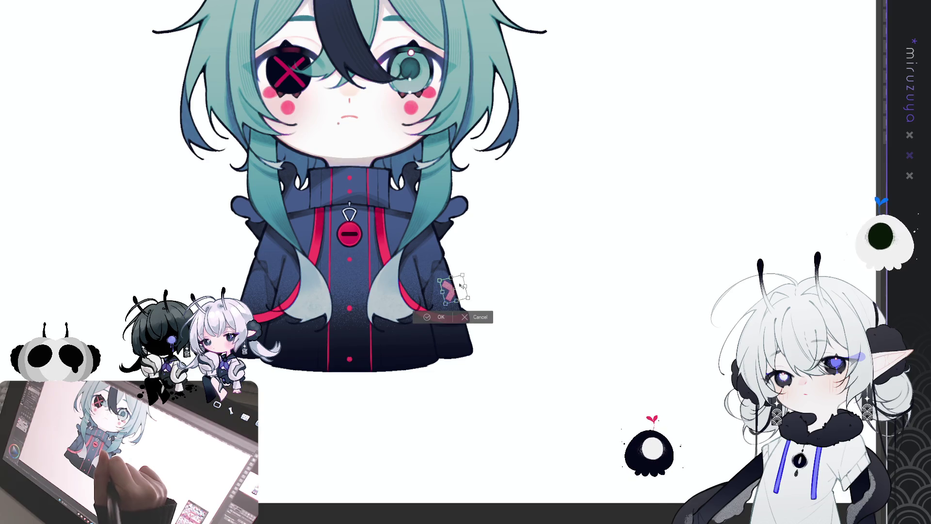
key("Return")
left_click_drag(451, 291, 448, 288)
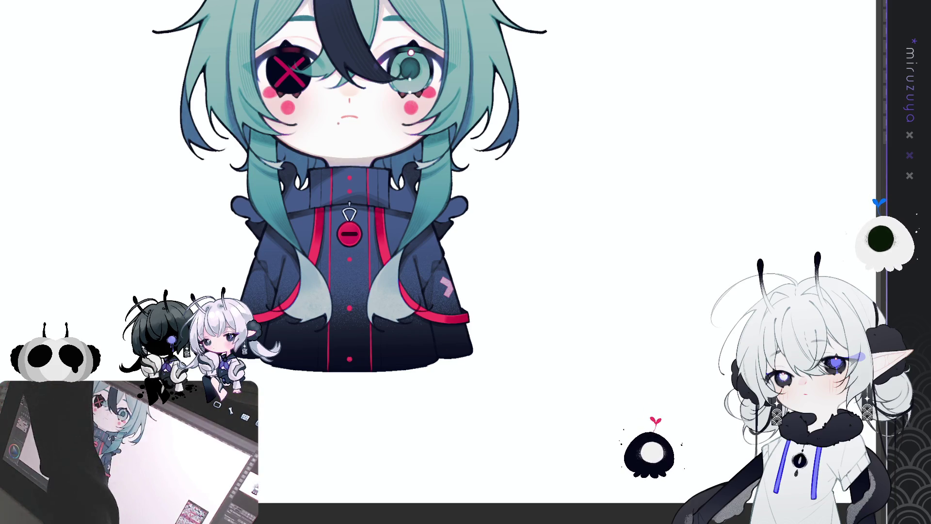
left_click_drag(441, 279, 466, 320)
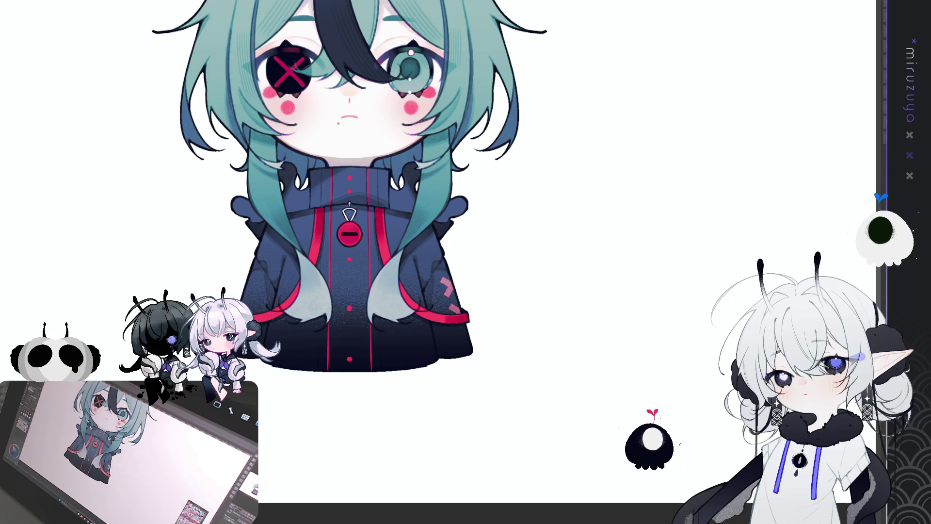
- Recolour the chevrons pinkish-red and place matching marks on the left-hand sleeve
key("ctrl+z")
key("ctrl+z")
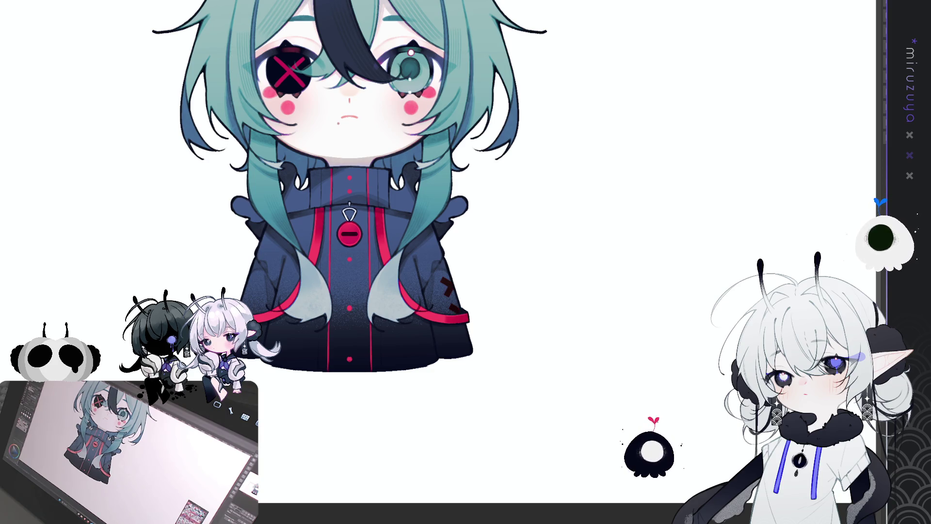
key("ctrl+y")
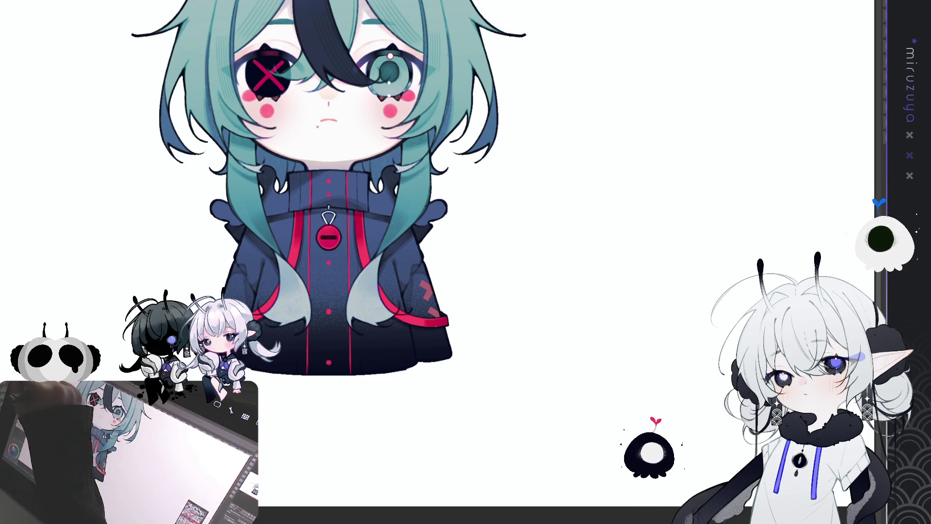
key("ctrl+t")
left_click(420, 343)
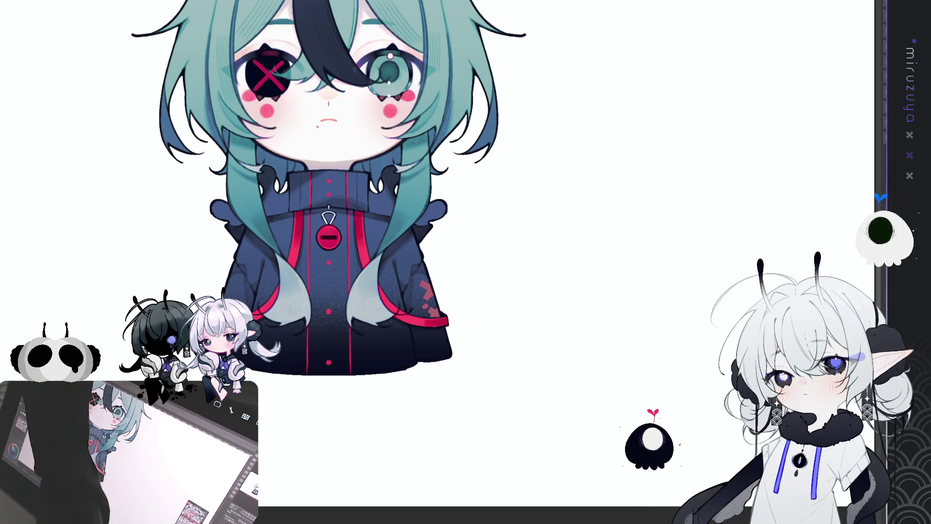
key("ctrl+z")
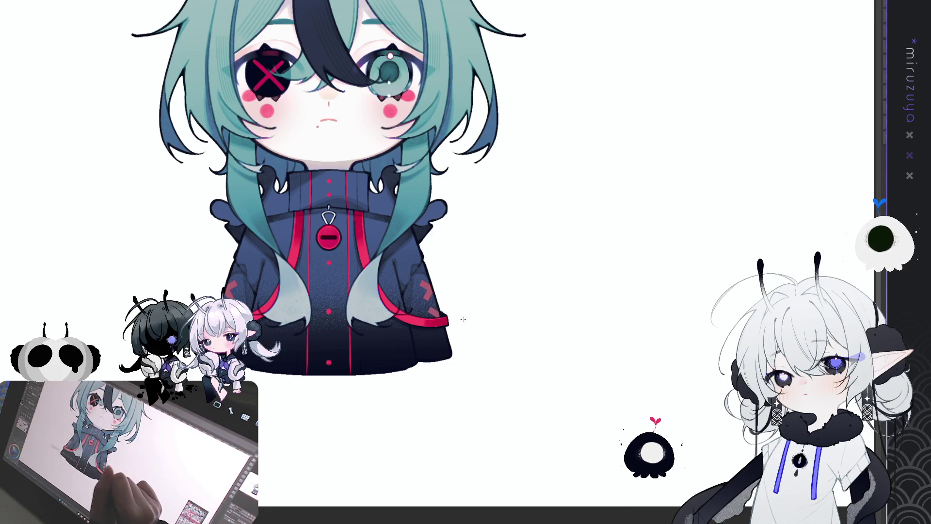
left_click_drag(473, 313, 462, 374)
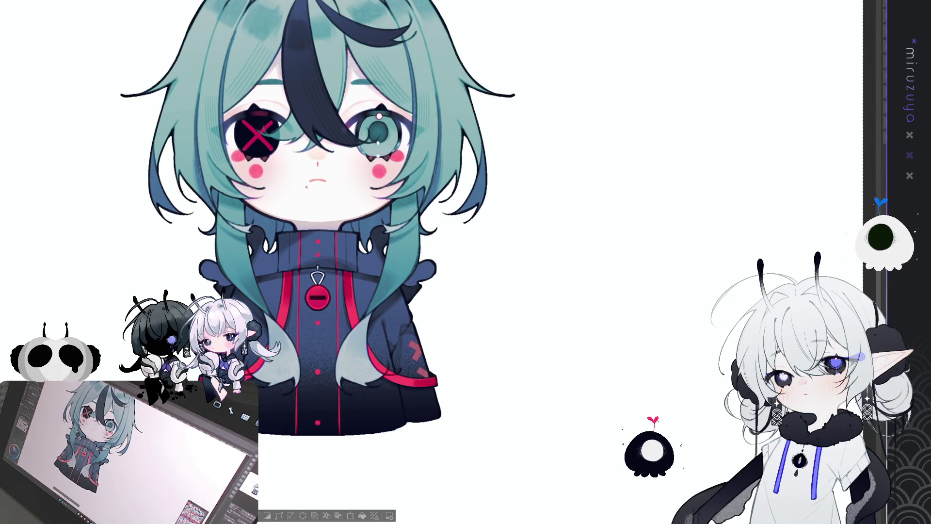
- Redraw the right-hand sleeve mark as a bold red X and zoom out to the whole character with its hood
left_click_drag(412, 343, 424, 358)
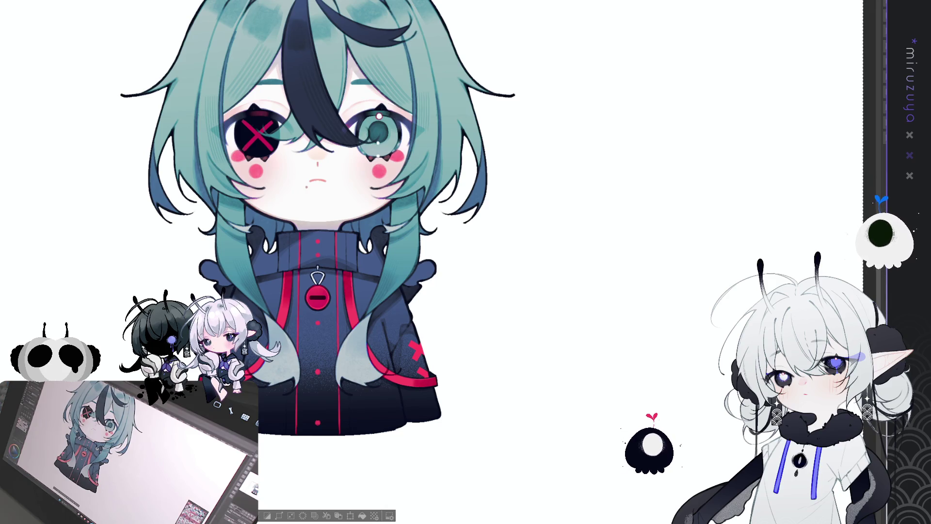
key("ctrl+z")
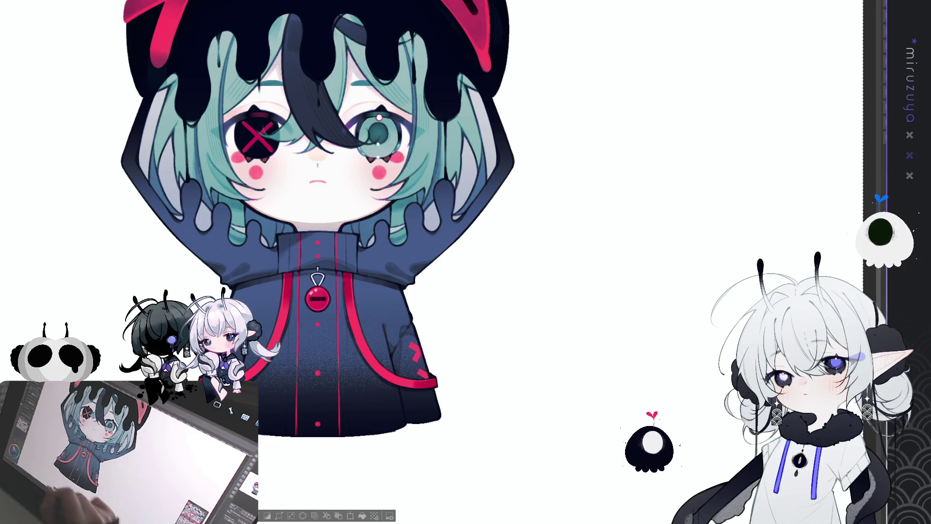
key("ctrl+0")
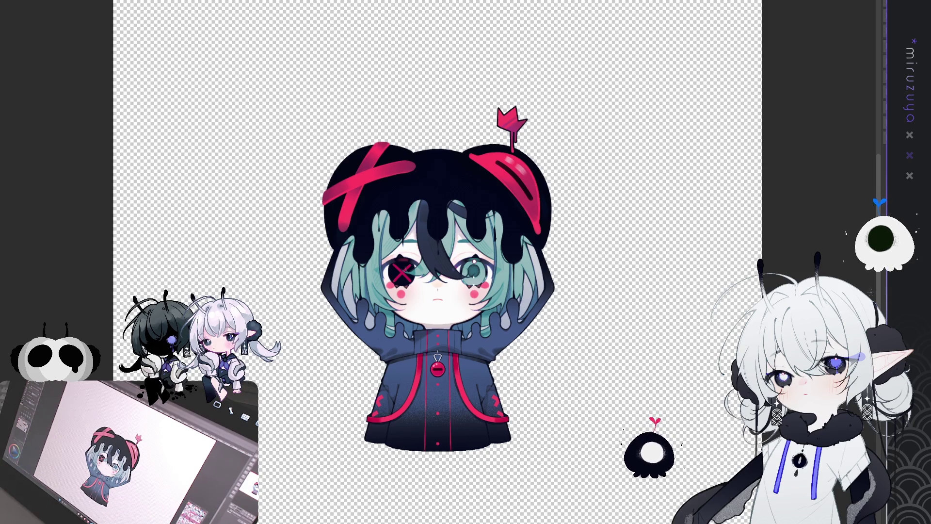
- Fill the gap between the two hair buns with black on the hair layer
key("ctrl+z")
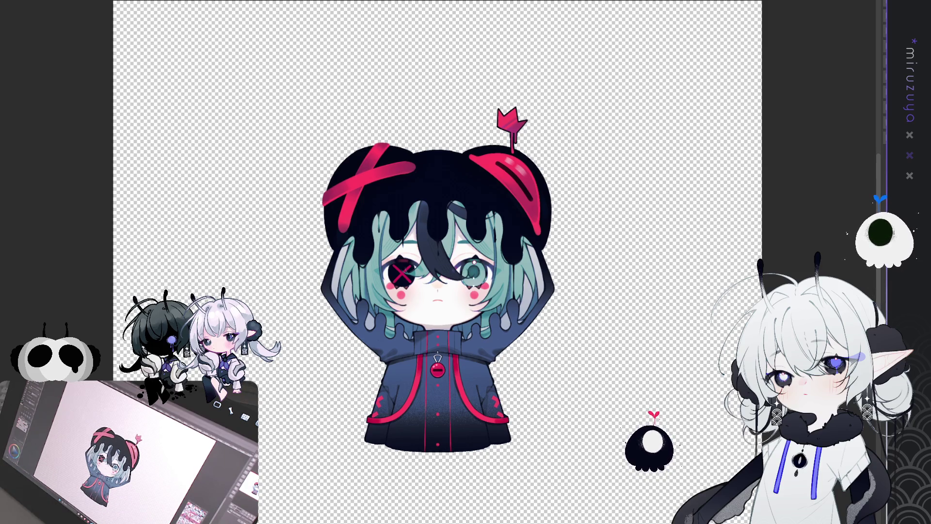
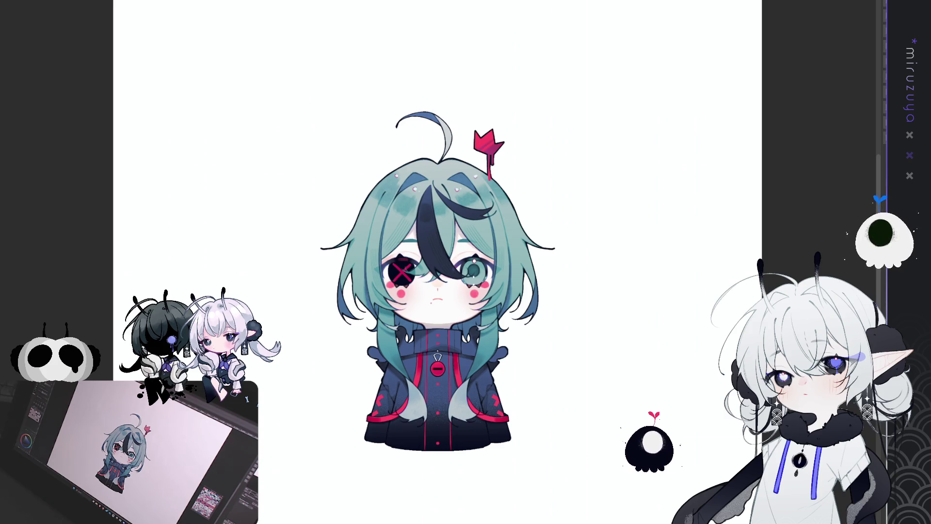
- Show the animation Timeline panel below the canvas of the teal-haired chibi
left_click_drag(437, 284, 463, 256)
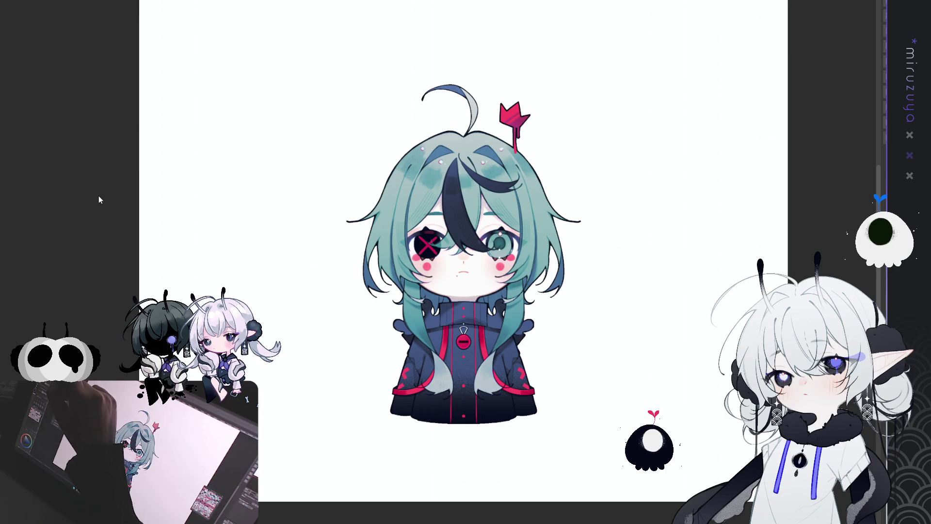
key("Tab")
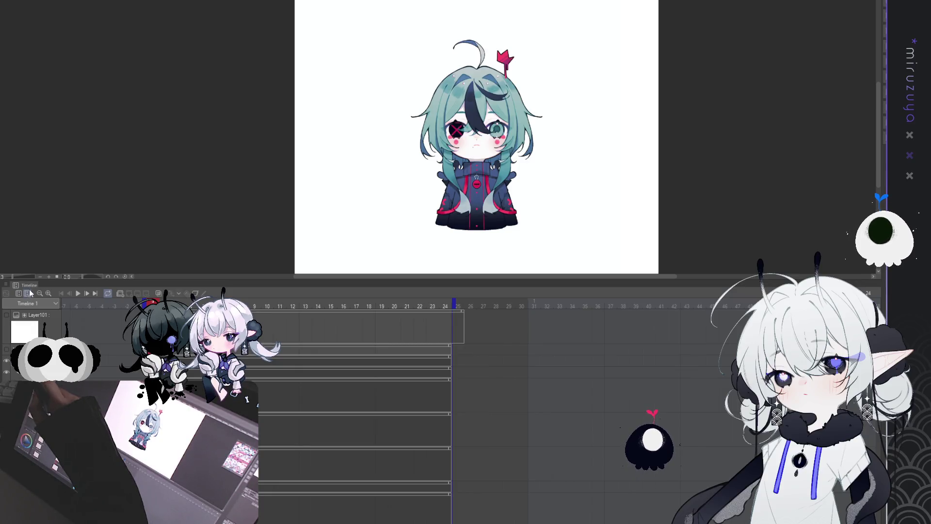
- Enable Loop playback, add a new animation folder and select the Layer101 track as cel 1
left_click(108, 292)
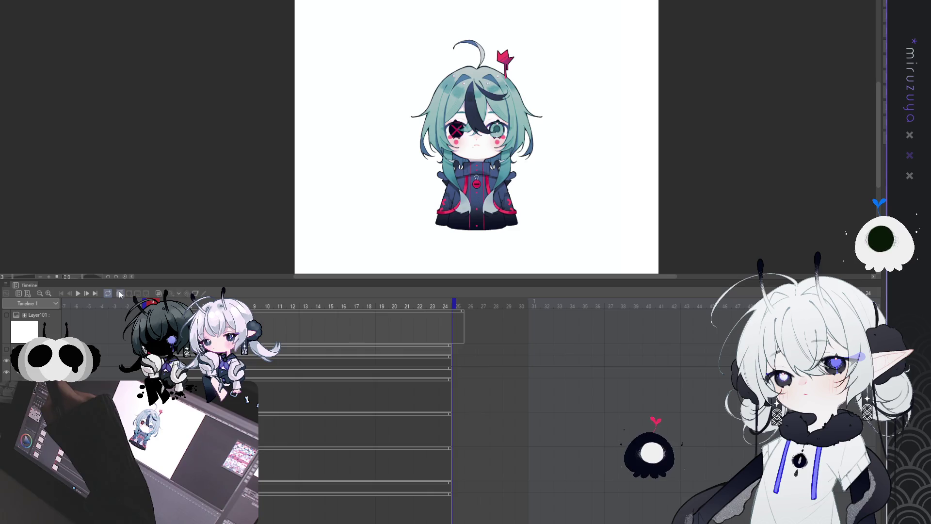
left_click(120, 293)
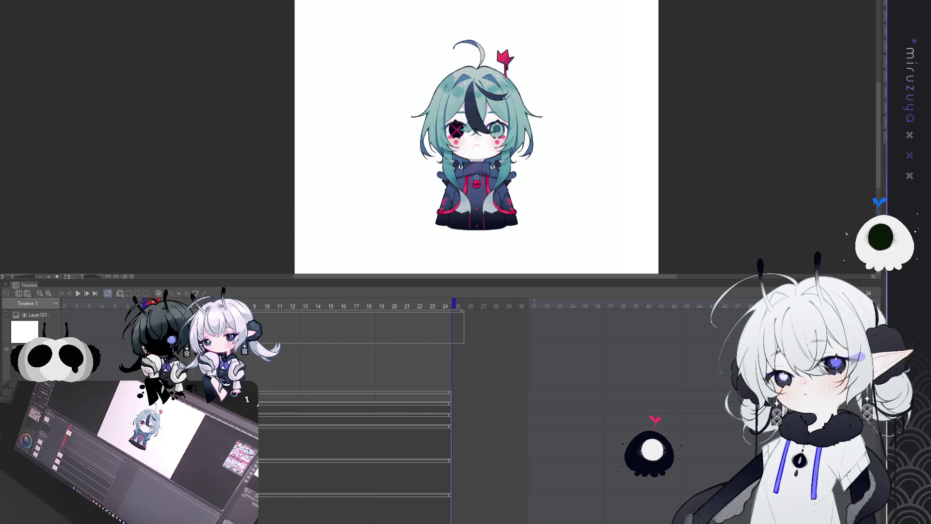
key("Delete")
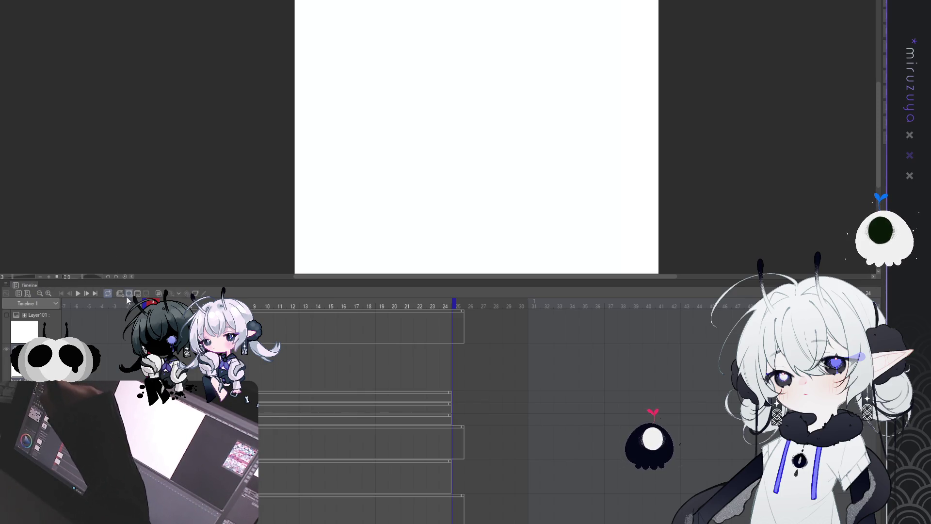
left_click(36, 315)
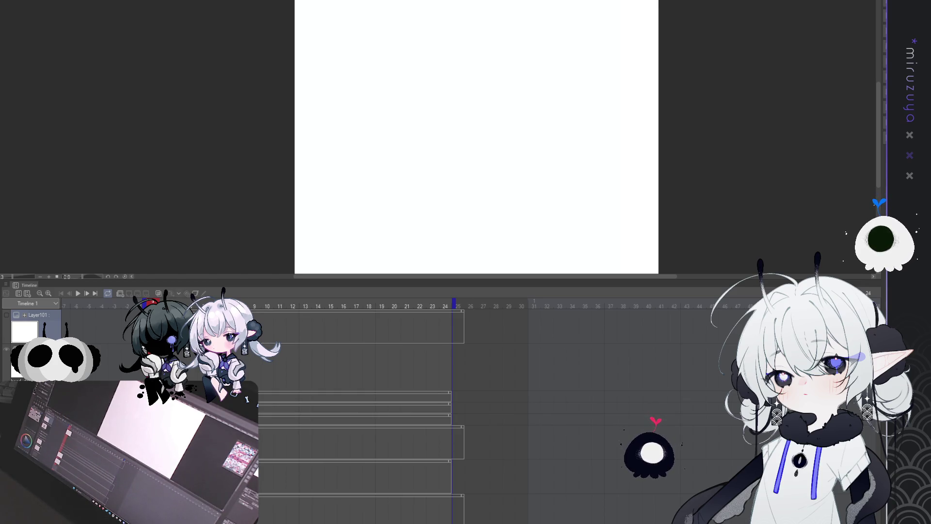
scroll(233, 364, "up", 1)
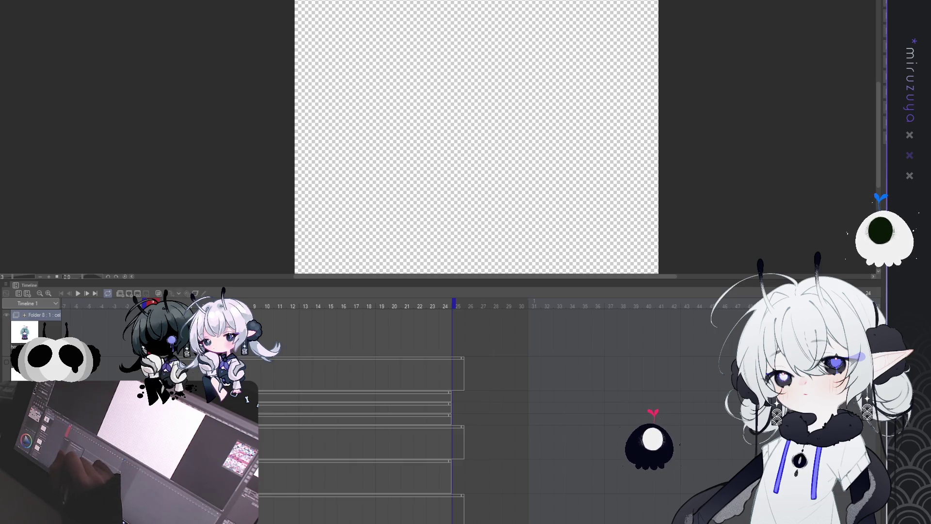
- Try a second cel, pasting the chibi into it and undoing the paste twice
key("ctrl+shift+n")
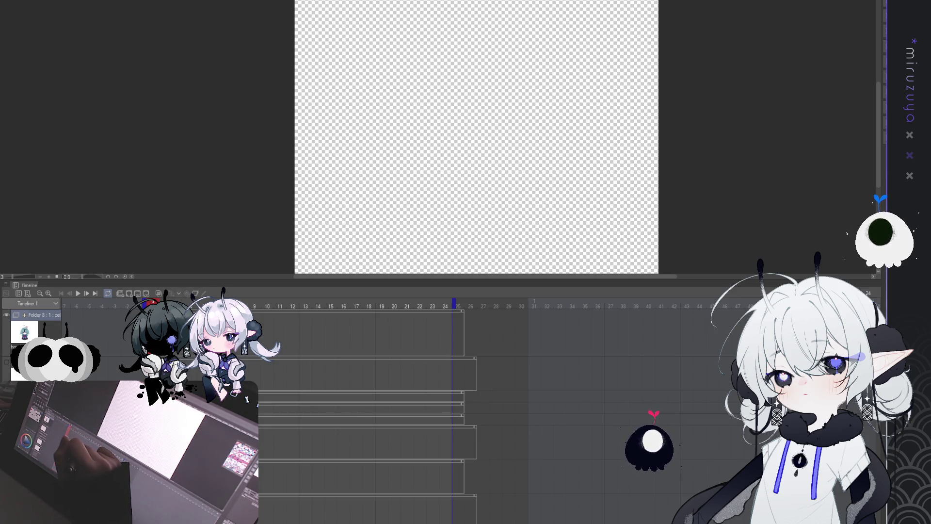
key("ctrl+shift+n")
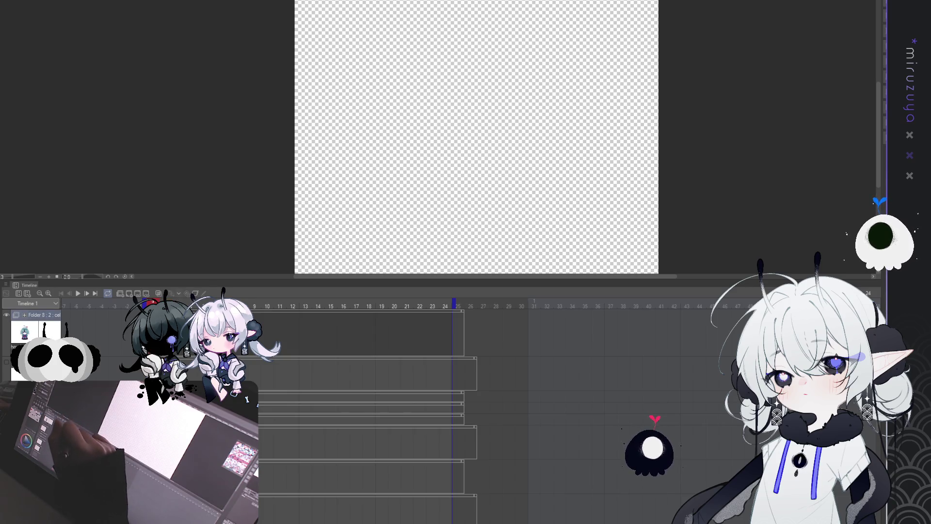
key("ctrl+v")
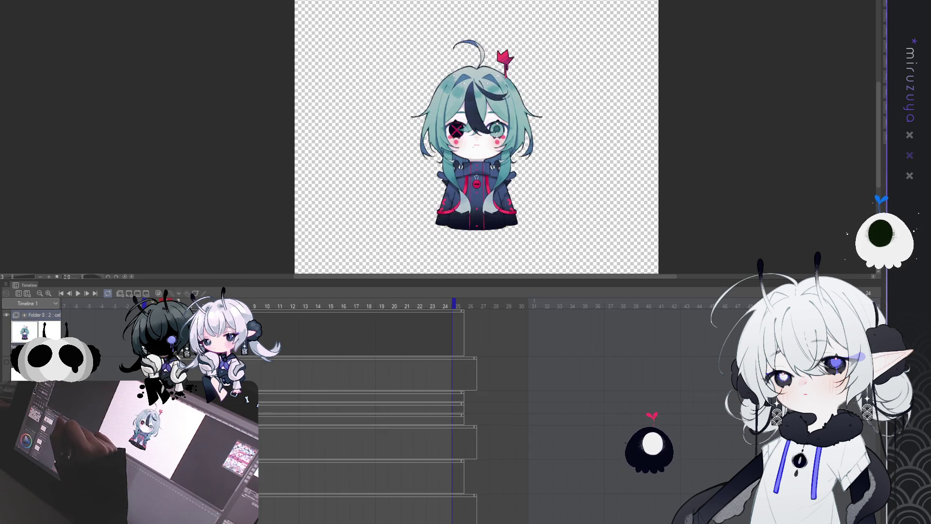
key("ctrl+z")
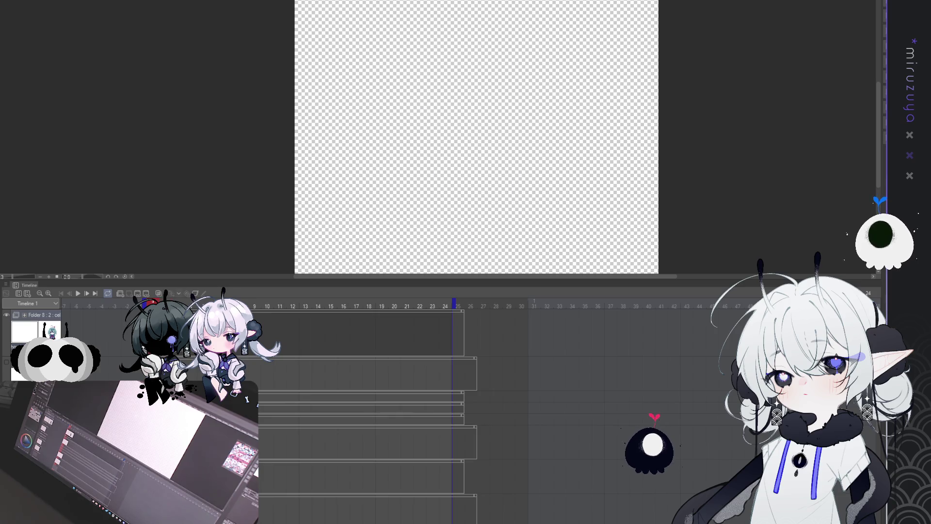
key("ctrl+v")
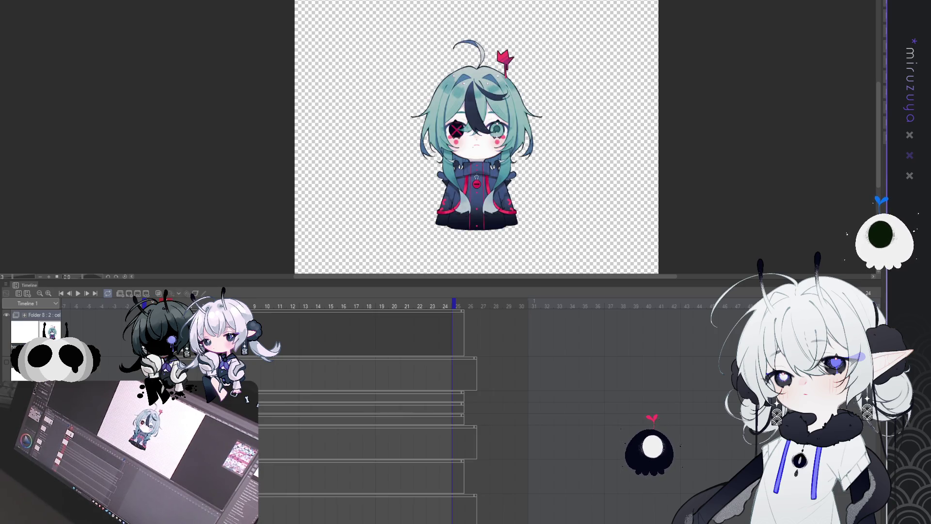
key("ctrl+z")
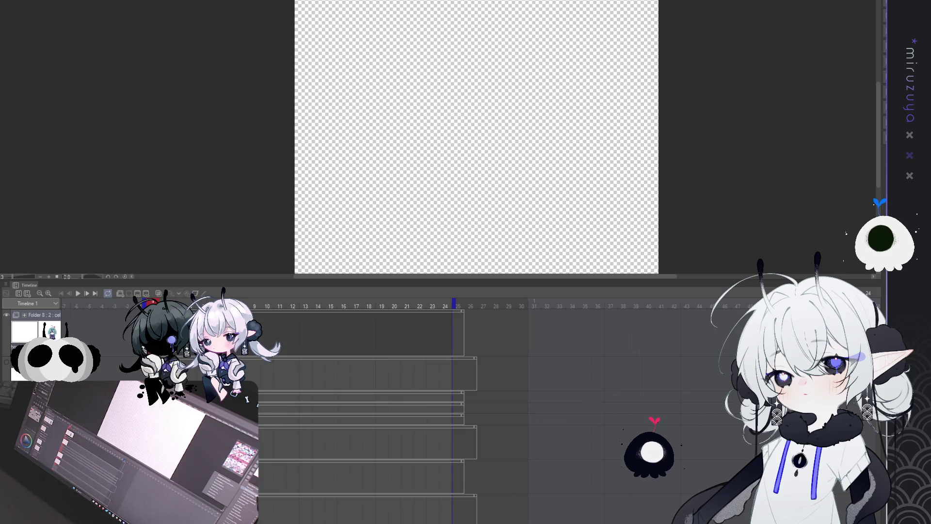
- Return to the first cel with the chibi restored and shorten the animation by one frame
key("ctrl+shift+n")
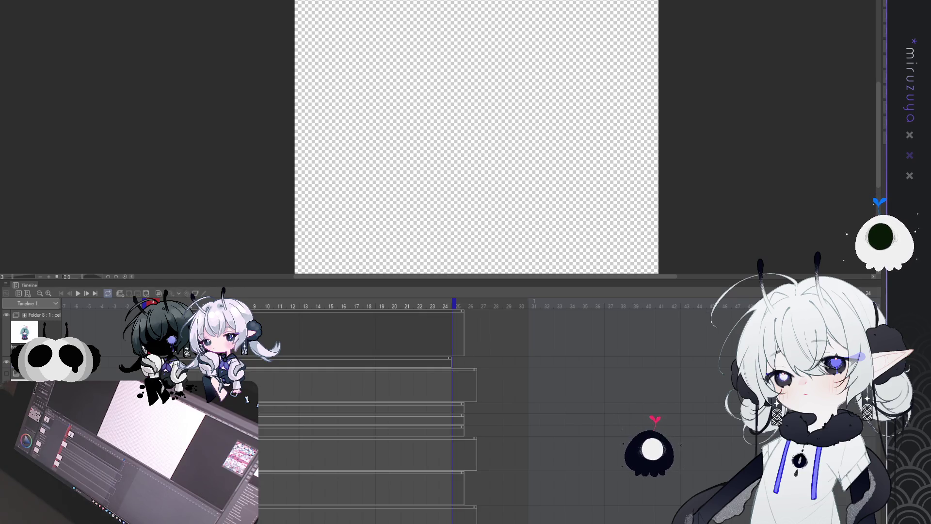
key("ctrl+z")
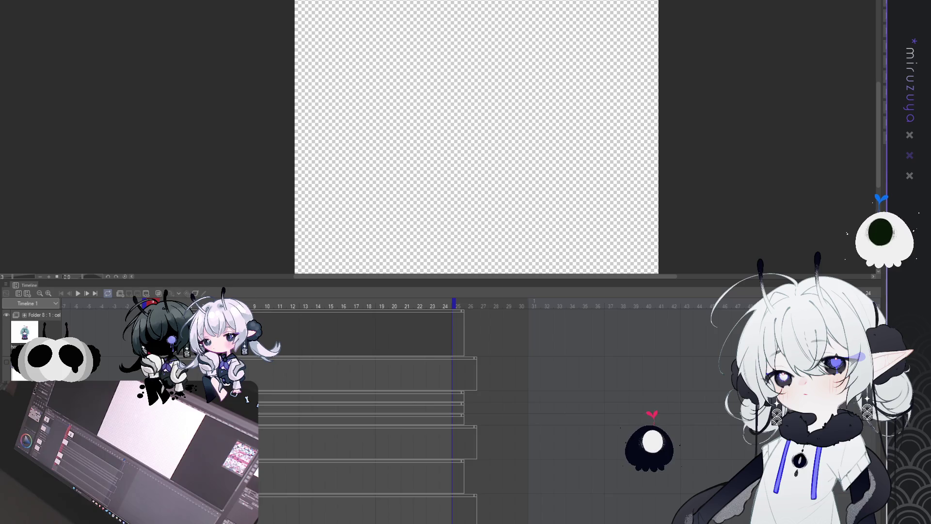
key("ctrl+z")
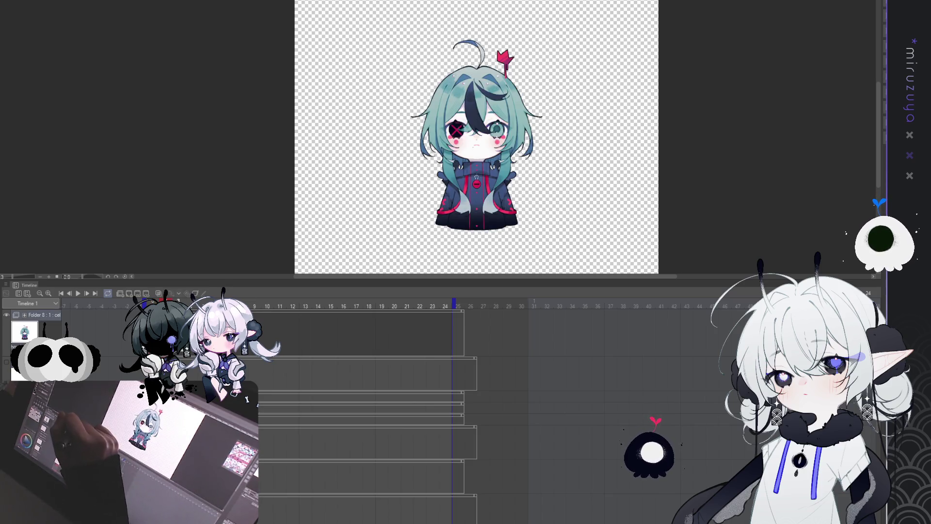
key("ctrl+y")
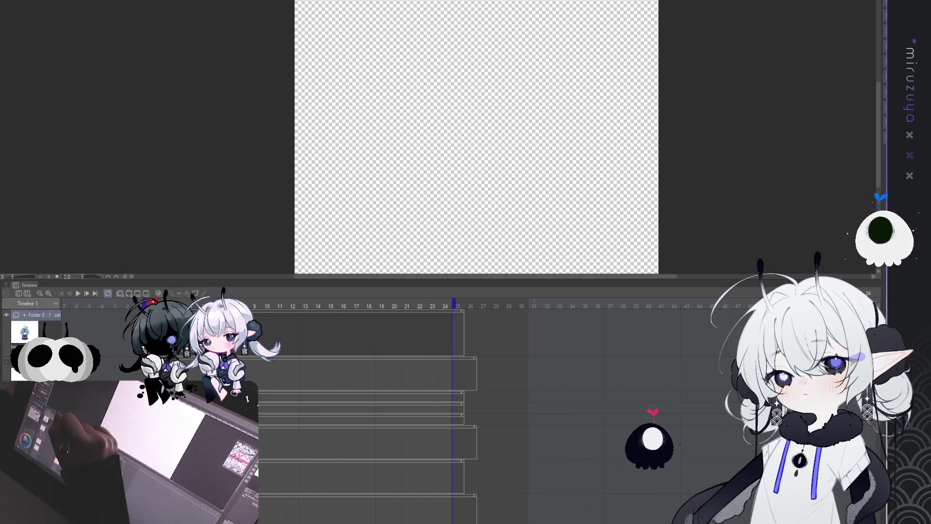
key("ctrl+z")
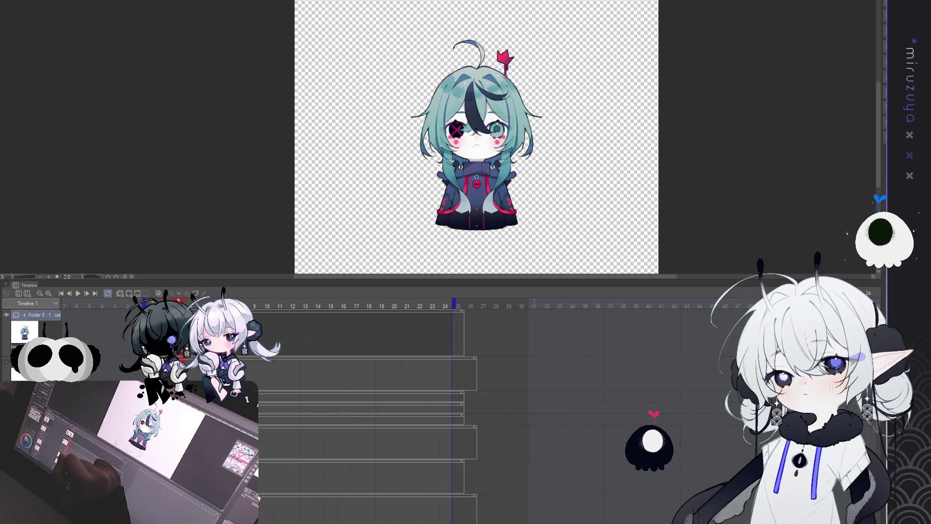
key("ctrl+z")
- Go to frame 11, try a blank cel with the chibi pasted, then revert it and the timeline layout
left_click(247, 342)
left_click(271, 333)
left_click(279, 334)
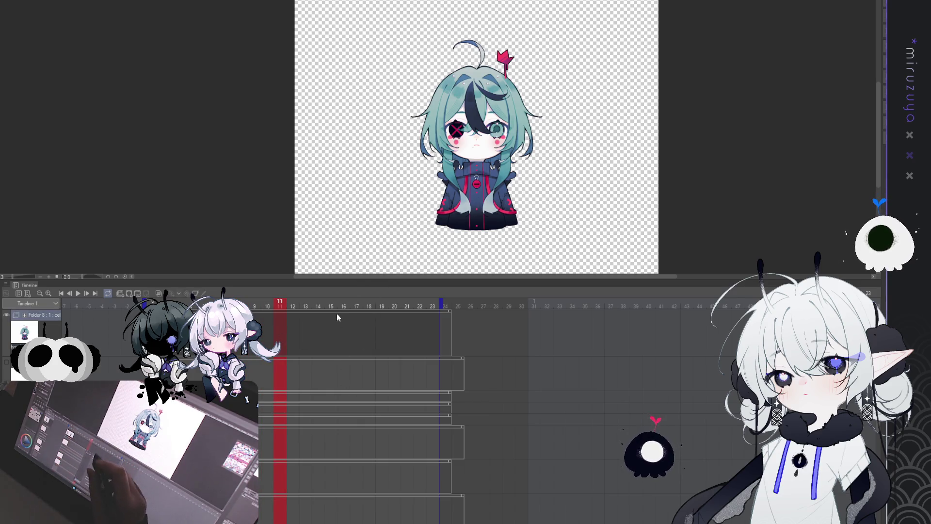
key("ctrl+shift+n")
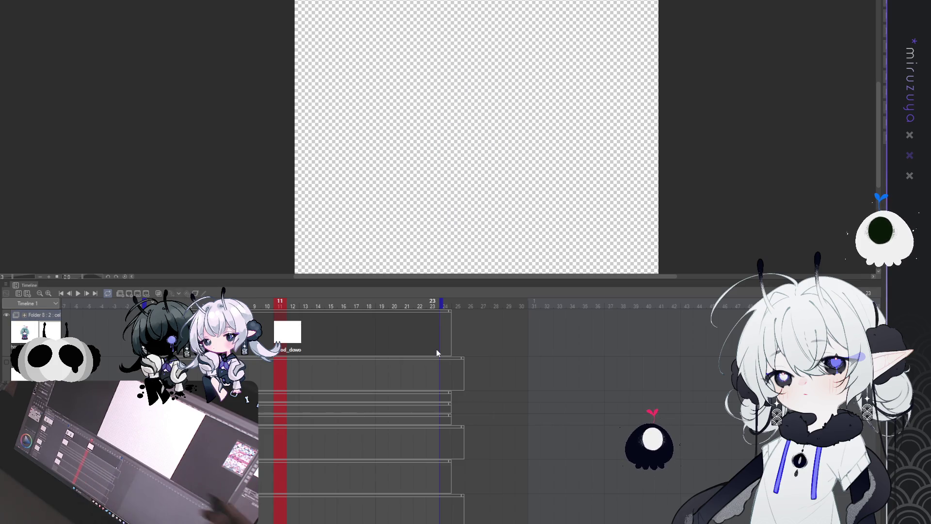
key("ctrl+v")
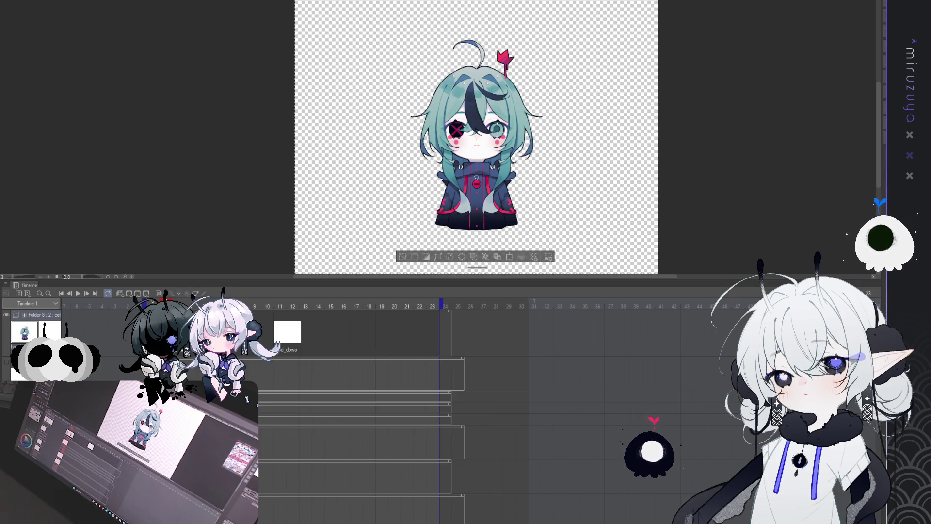
key("ctrl+z")
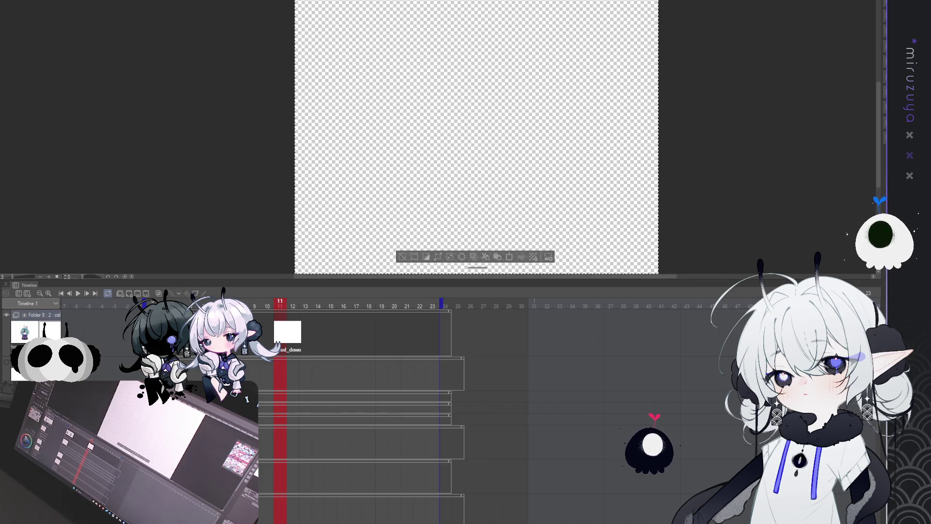
key("ctrl+z")
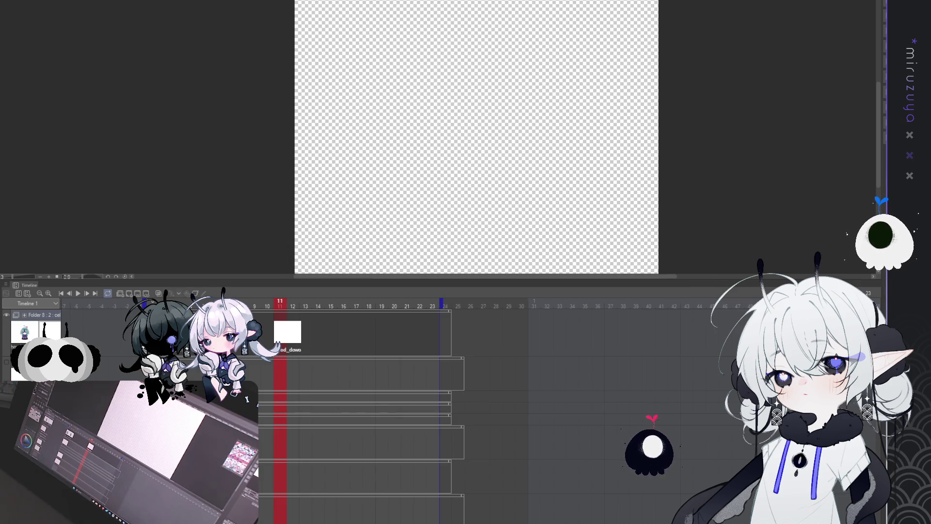
key("ctrl+z")
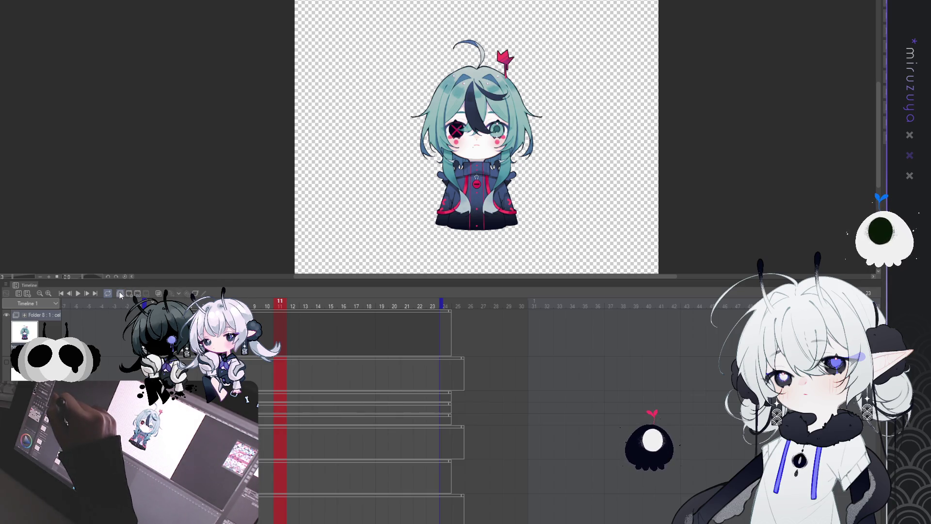
left_click(120, 293)
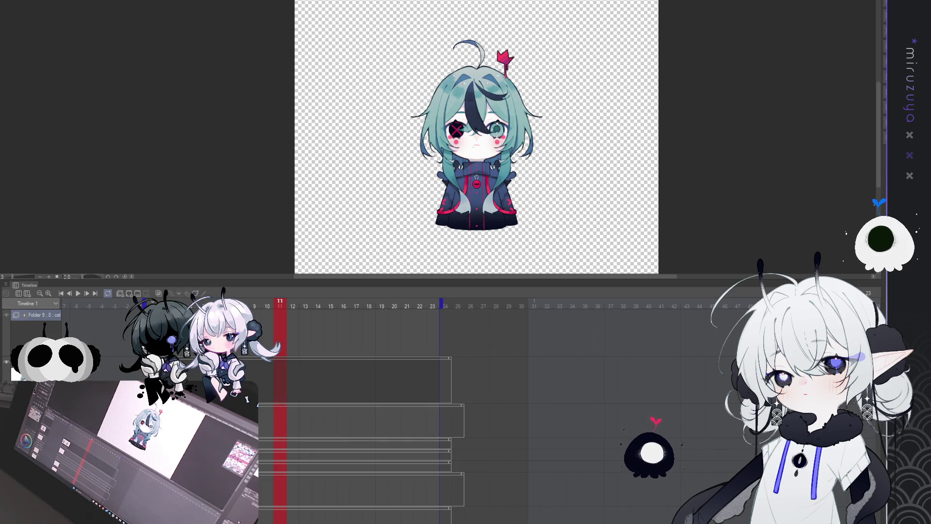
left_click(120, 293)
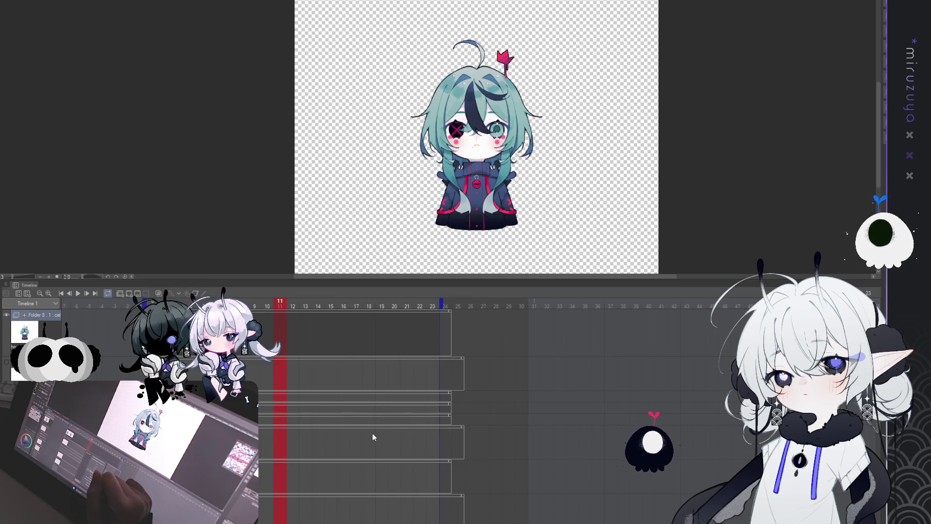
- Create cel 2 at frame 11 holding a copy of the whole chibi, then move to frame 10
key("ctrl+shift+n")
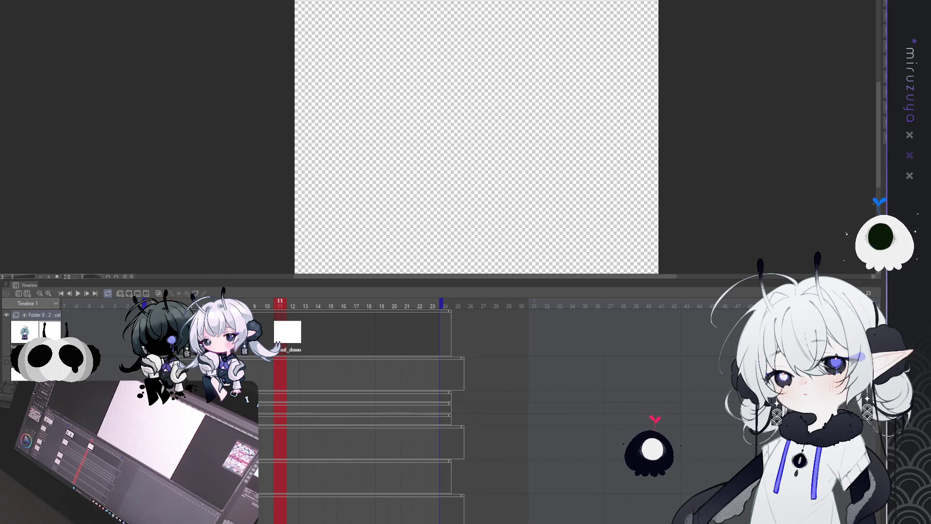
key("Left")
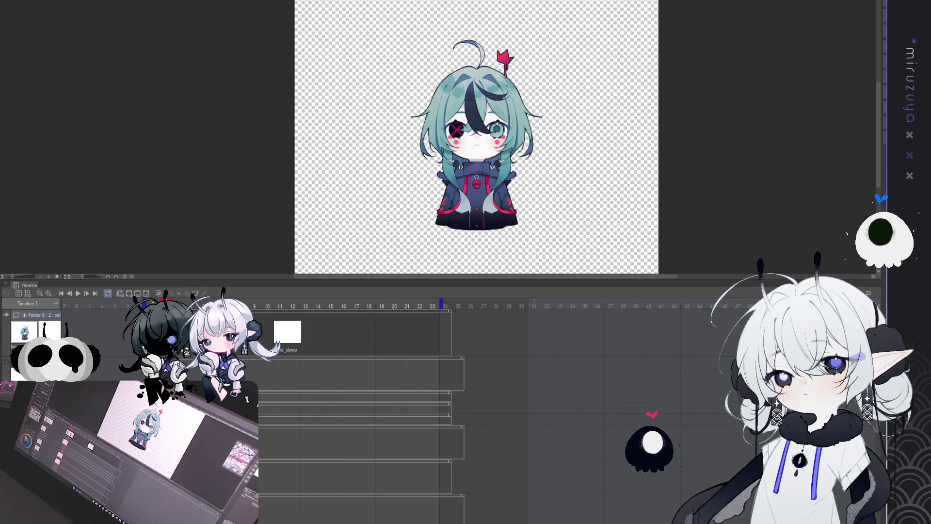
key("ctrl+z")
key("ctrl+a")
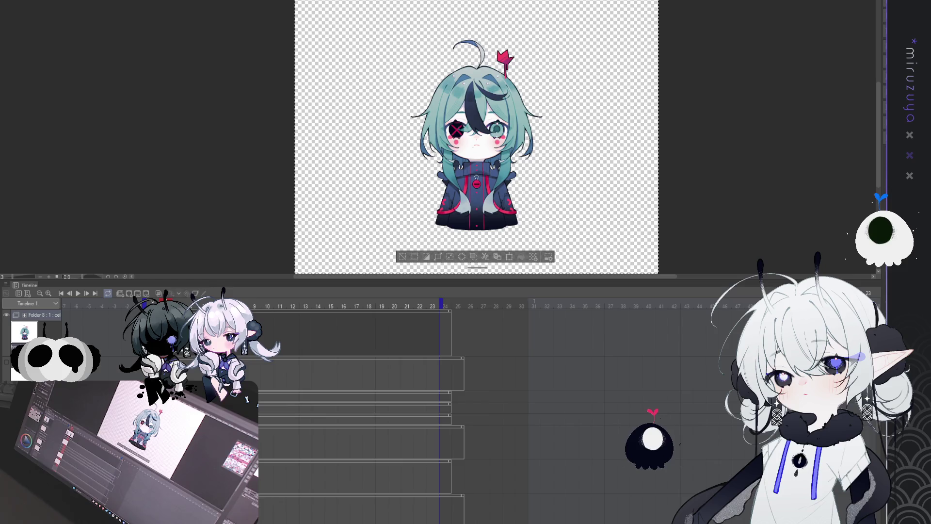
key("ctrl+v")
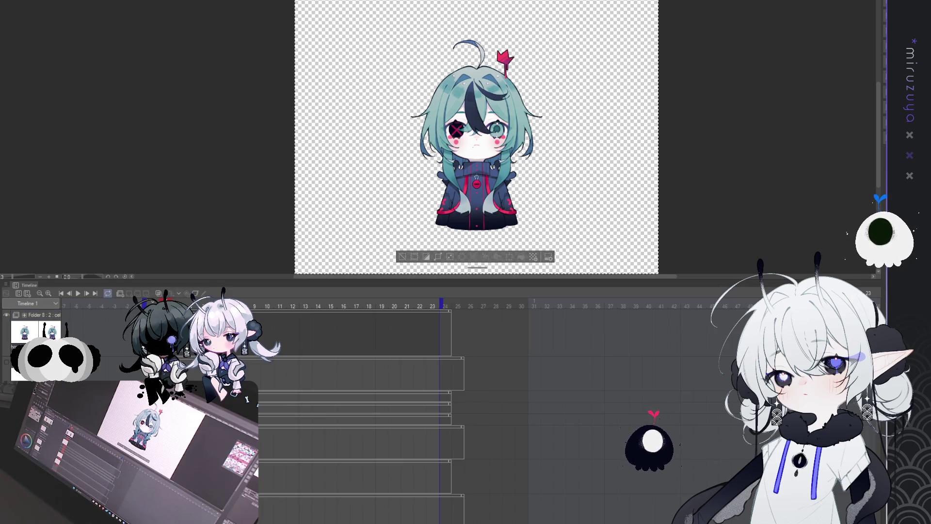
left_click(266, 334)
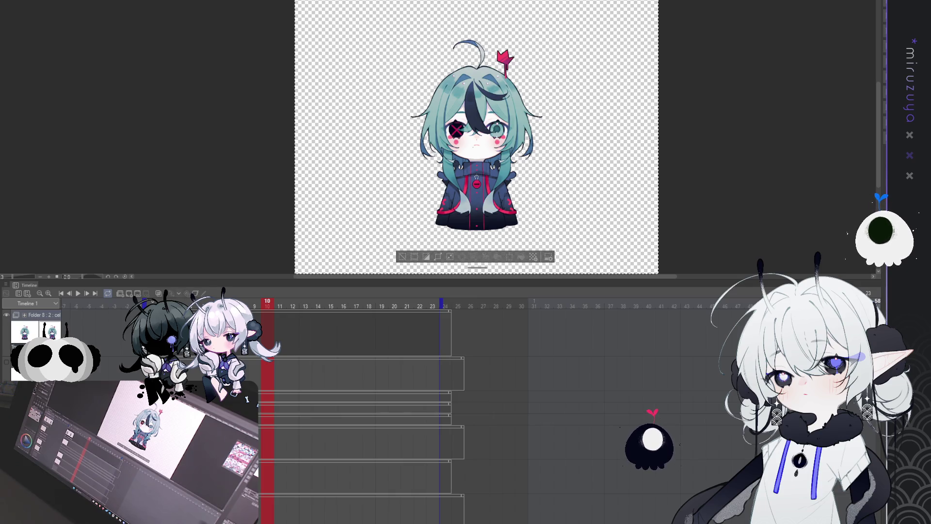
- Assign a cel at frame 10 of the animation folder's track and zoom in on the head
left_click(284, 372)
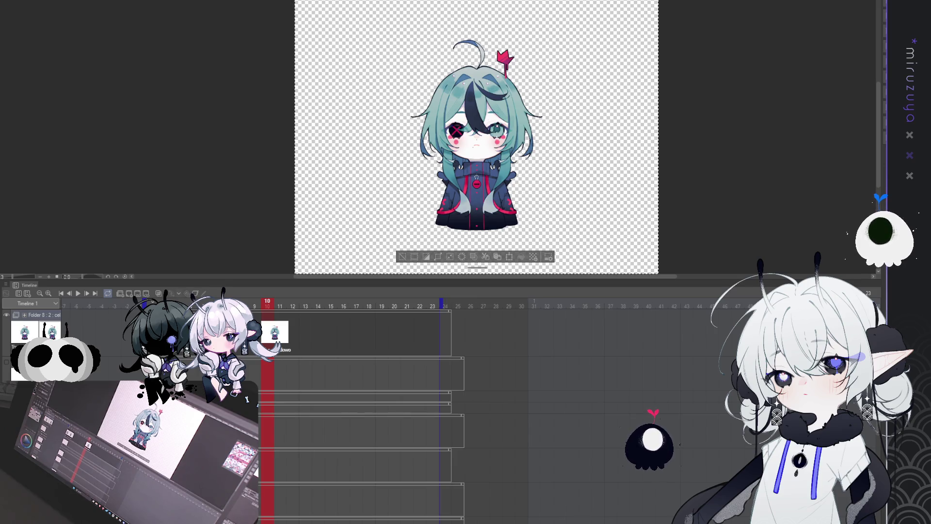
key("ctrl+plus")
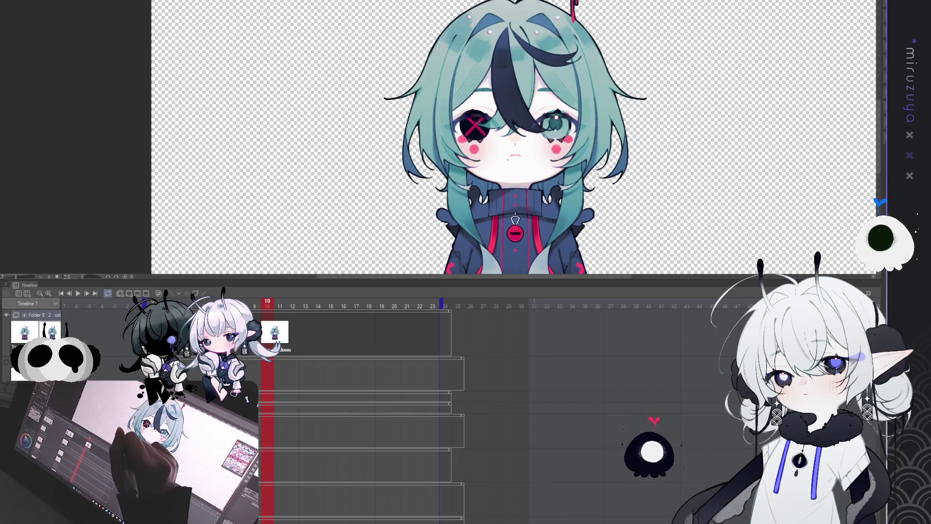
key("ctrl+plus")
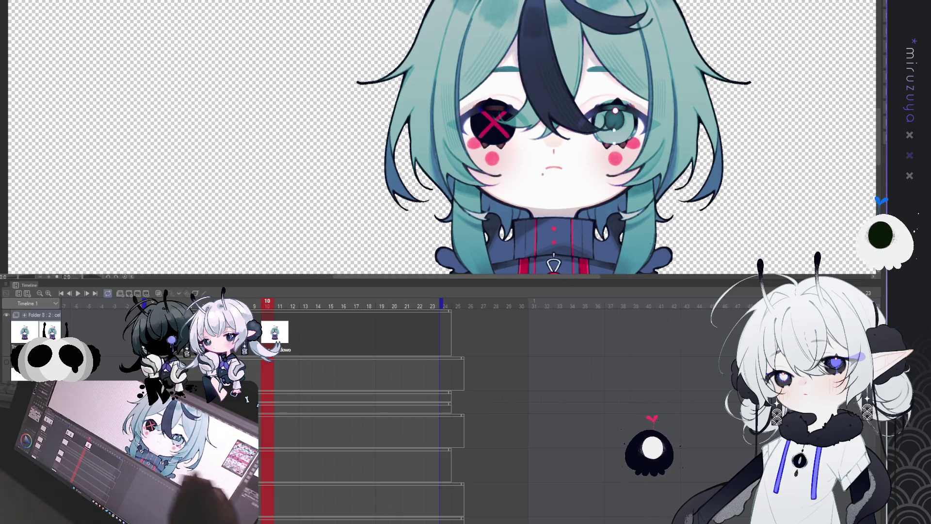
left_click_drag(582, 277, 598, 275)
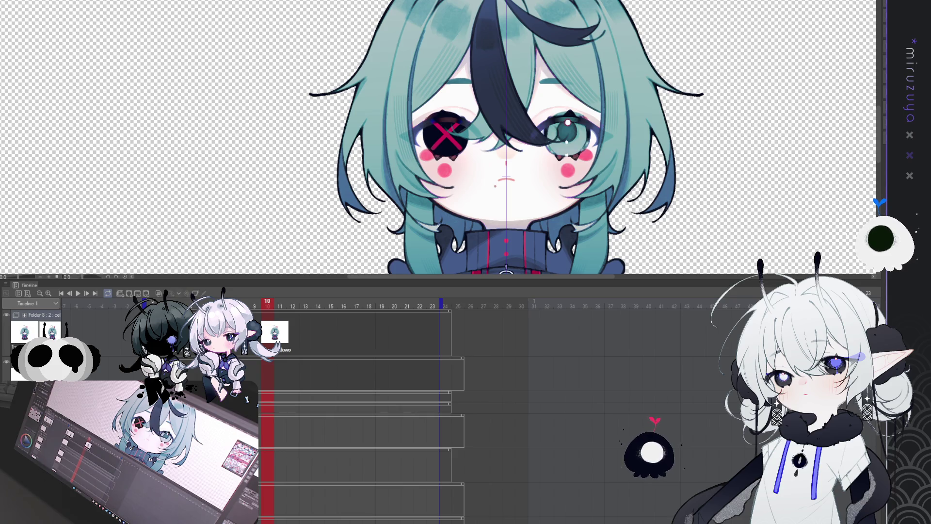
scroll(469, 142, "up", 3)
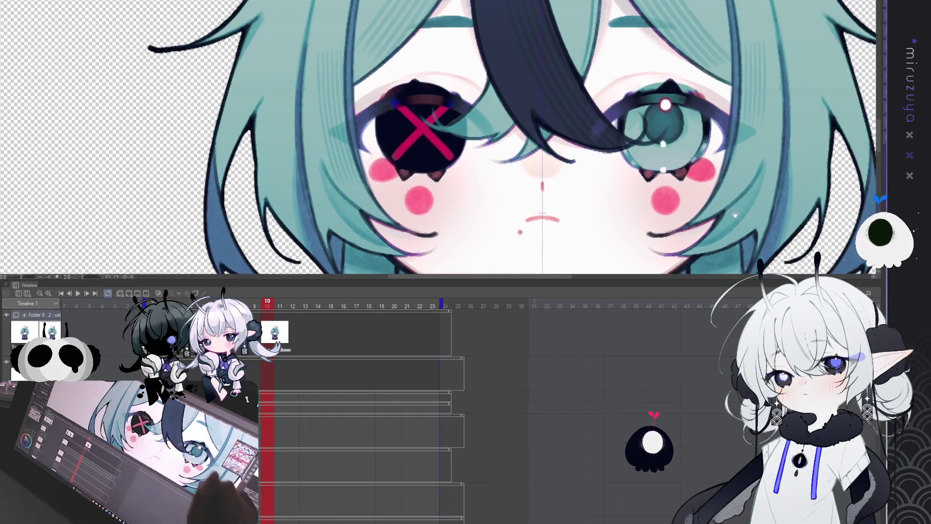
left_click_drag(509, 146, 427, 142)
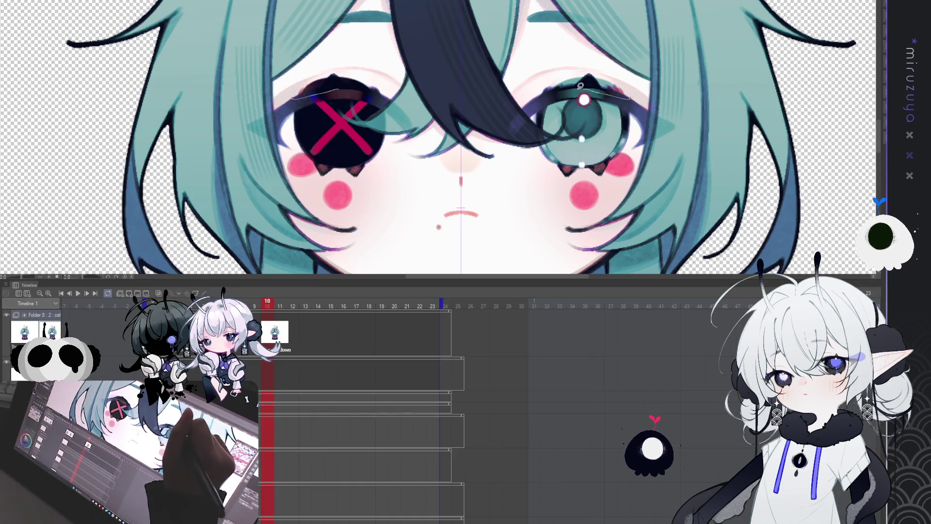
left_click_drag(279, 82, 393, 94)
left_click_drag(532, 95, 659, 81)
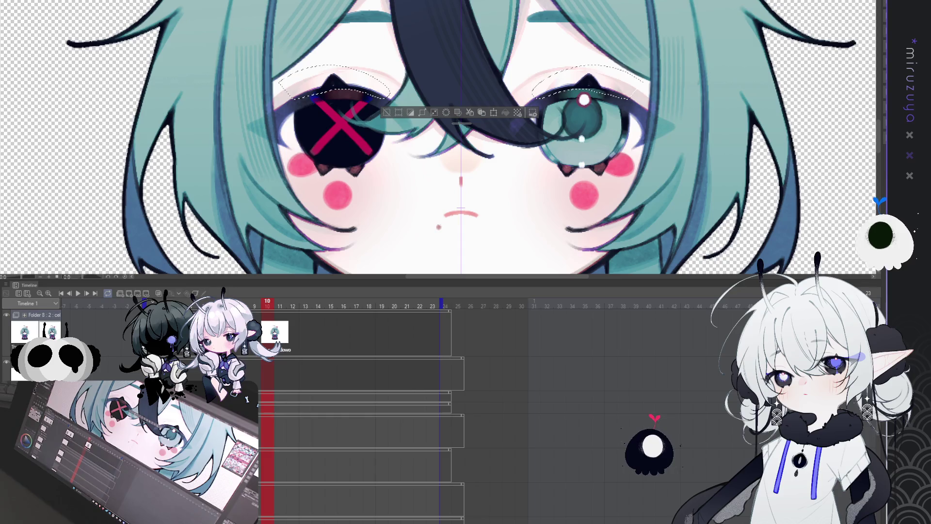
key("ctrl+d")
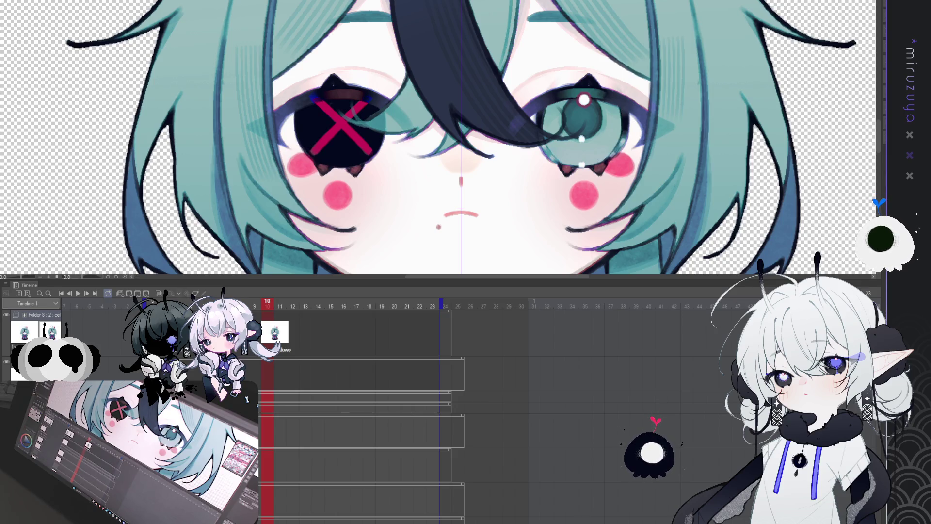
left_click_drag(523, 91, 626, 99)
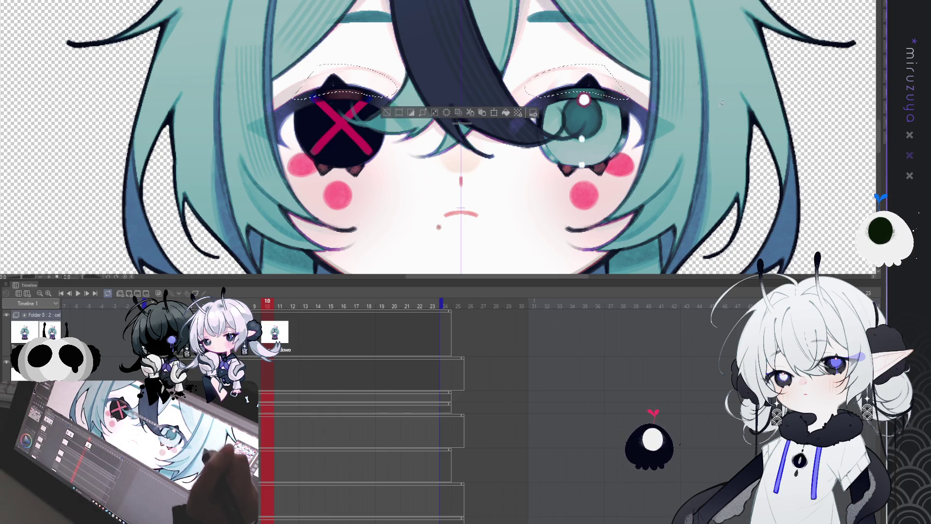
key("ctrl+d")
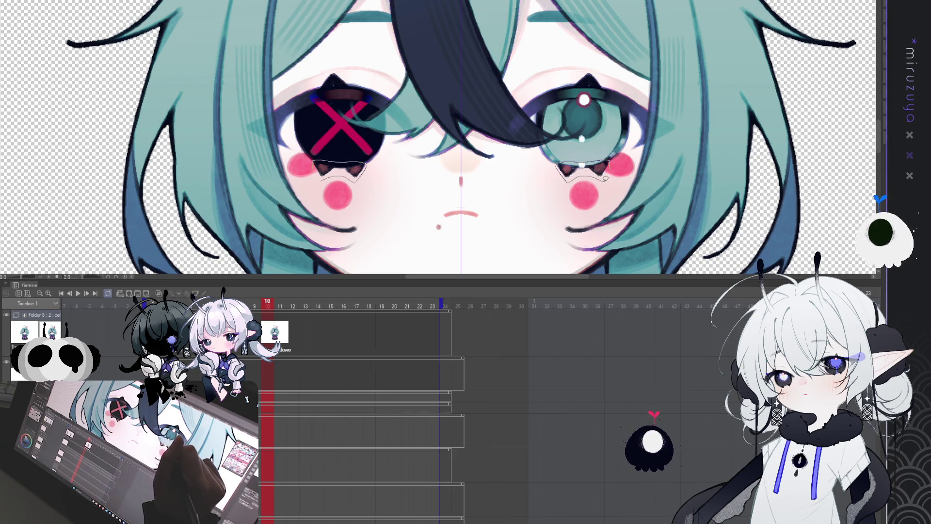
left_click(630, 154)
key("Delete")
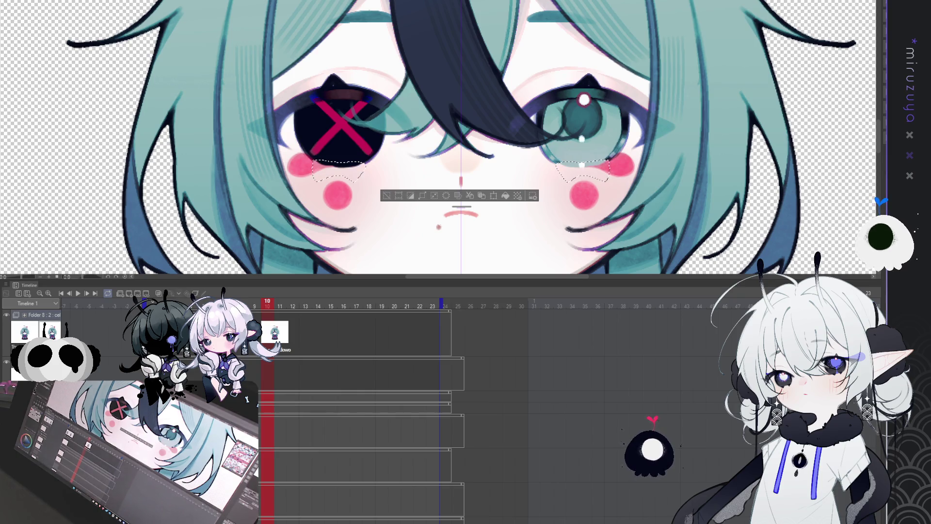
key("ctrl+z")
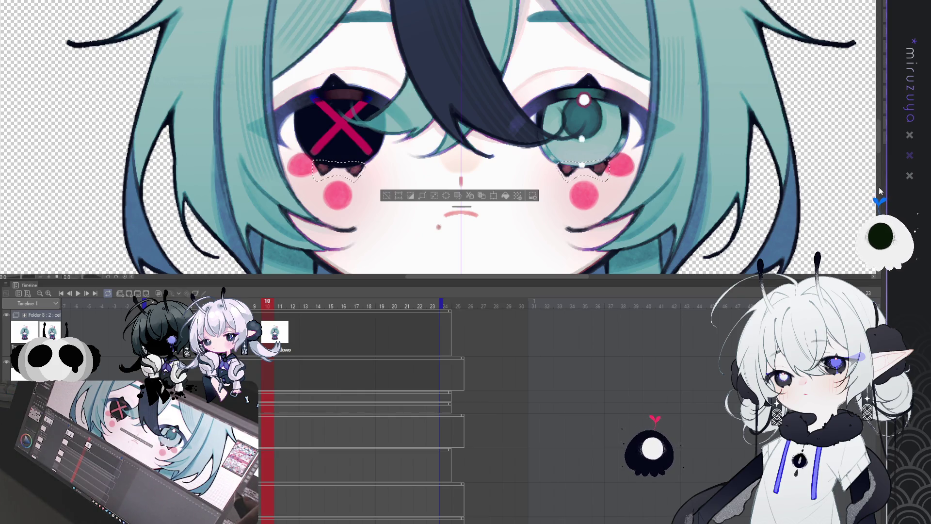
key("ctrl+d")
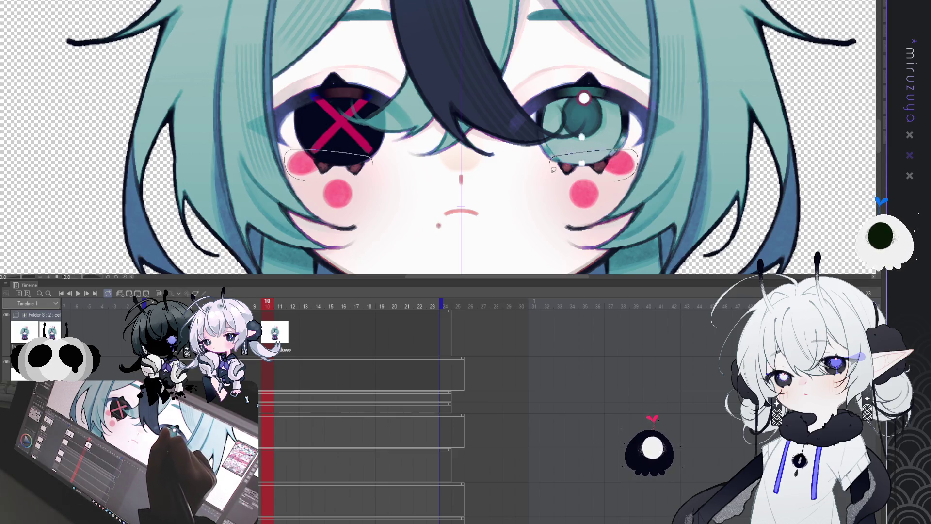
left_click_drag(553, 156, 583, 175)
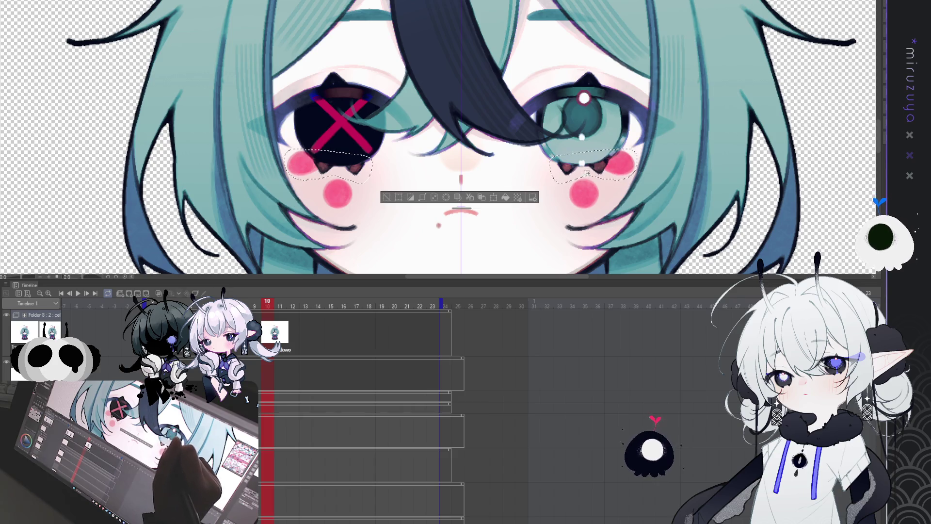
left_click_drag(611, 180, 582, 159)
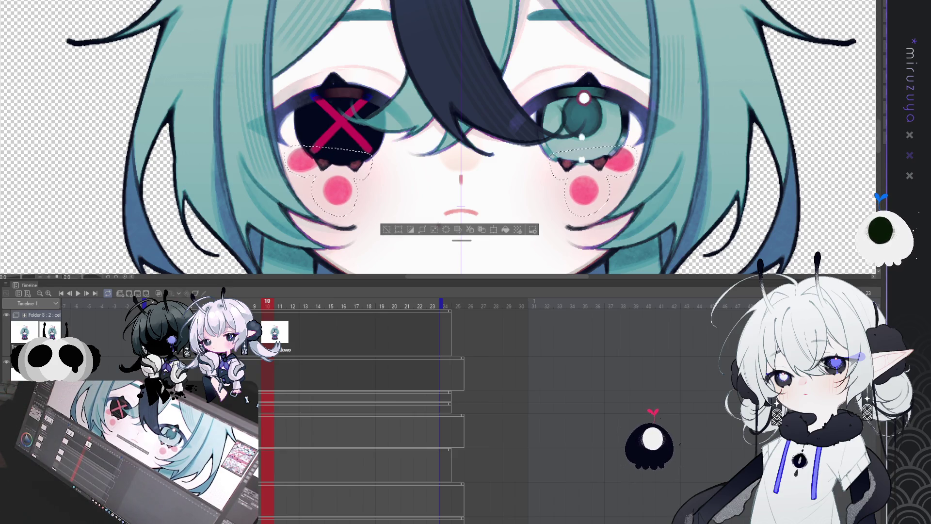
left_click_drag(582, 158, 582, 158)
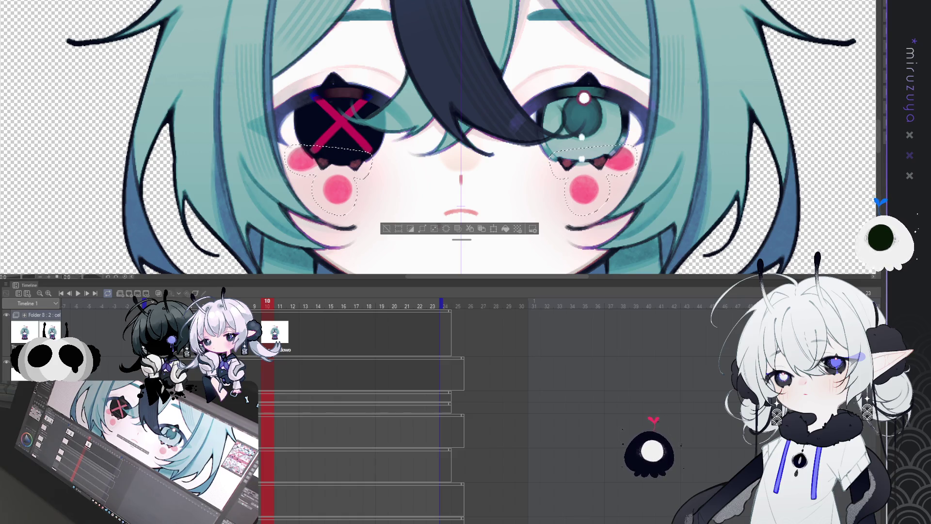
scroll(387, 238, "up", 1)
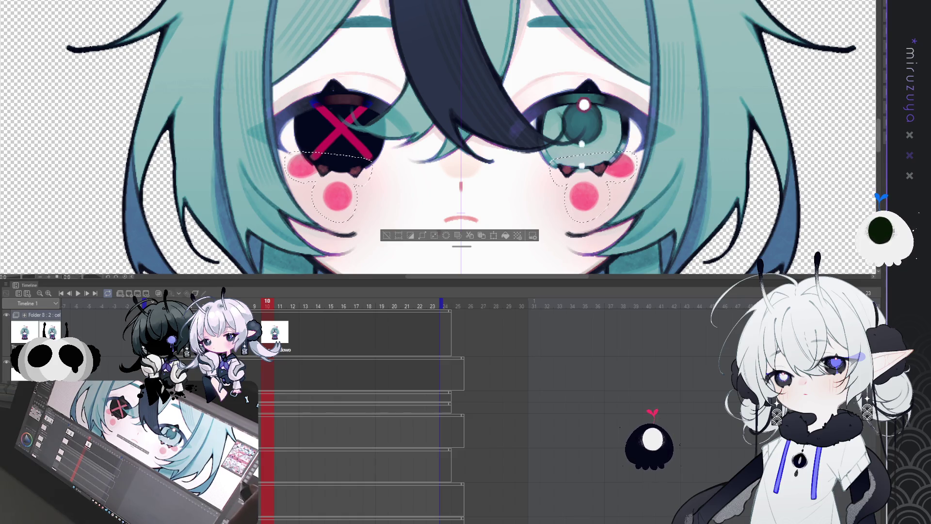
left_click(387, 237)
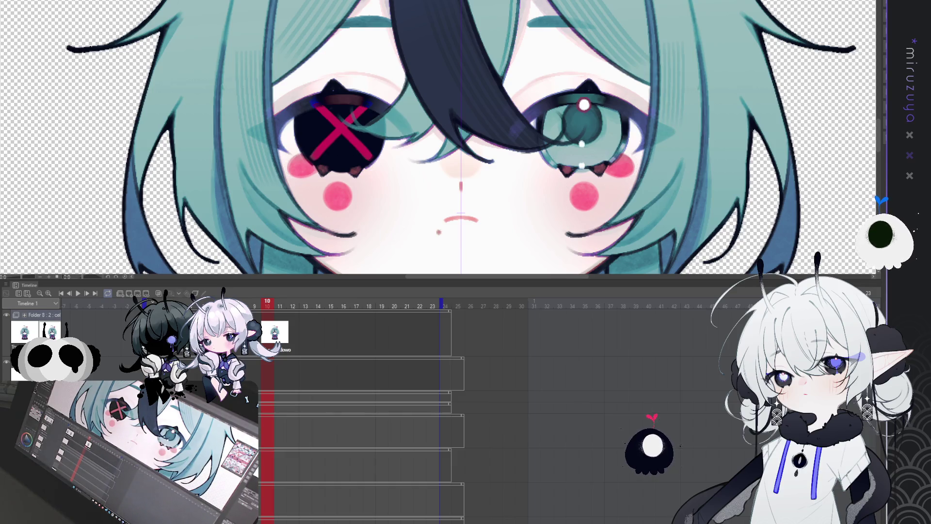
key("ctrl+z")
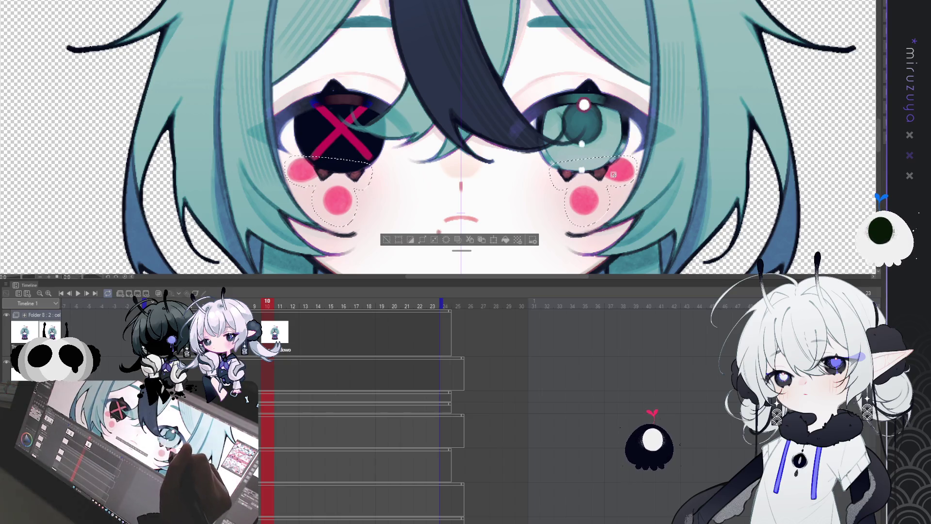
key("ctrl+d")
key("ctrl+z")
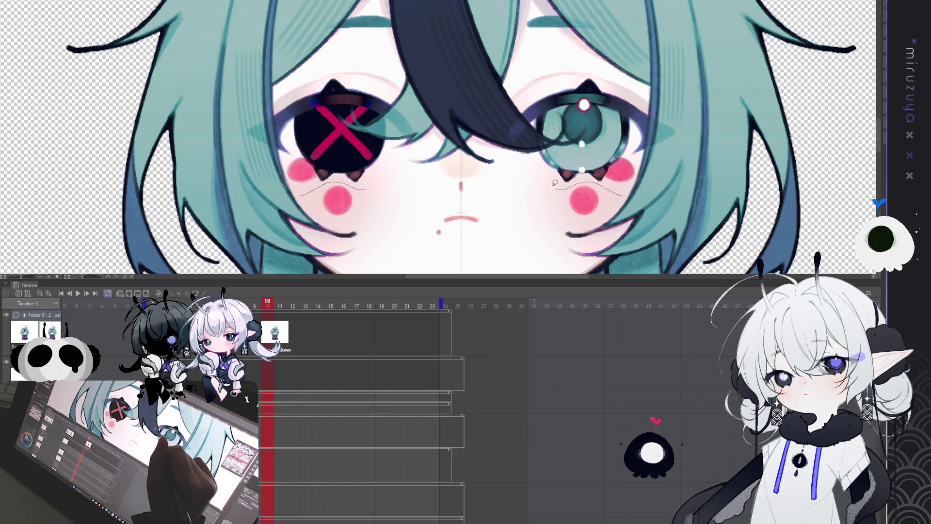
key("ctrl+z")
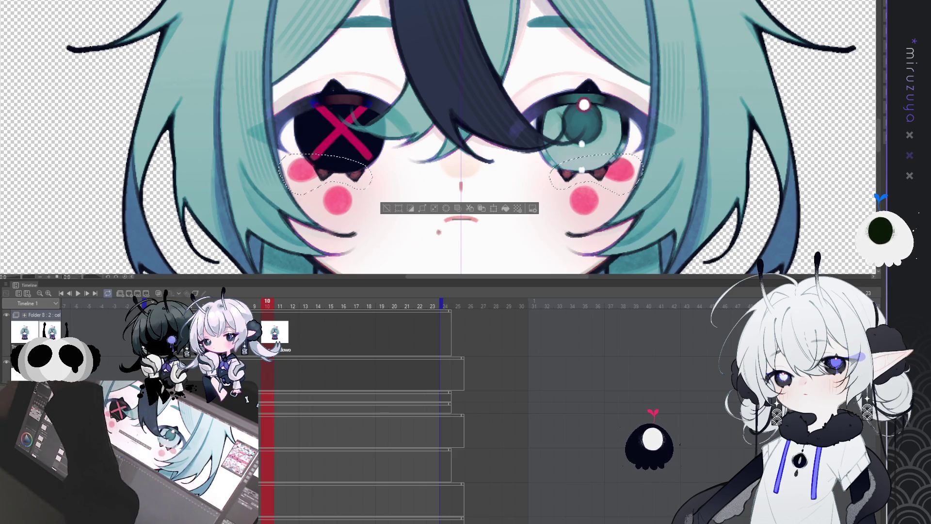
key("Up")
key("Up")
key("Up")
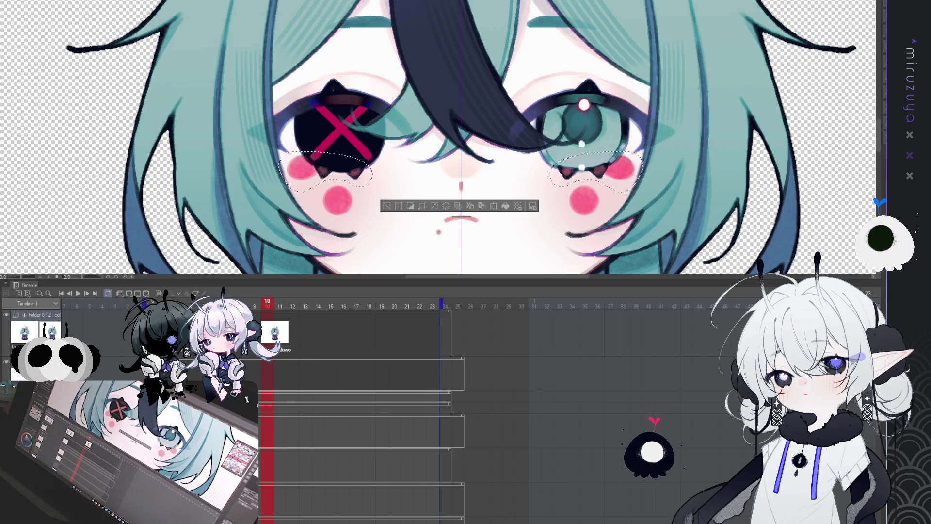
key("ctrl+d")
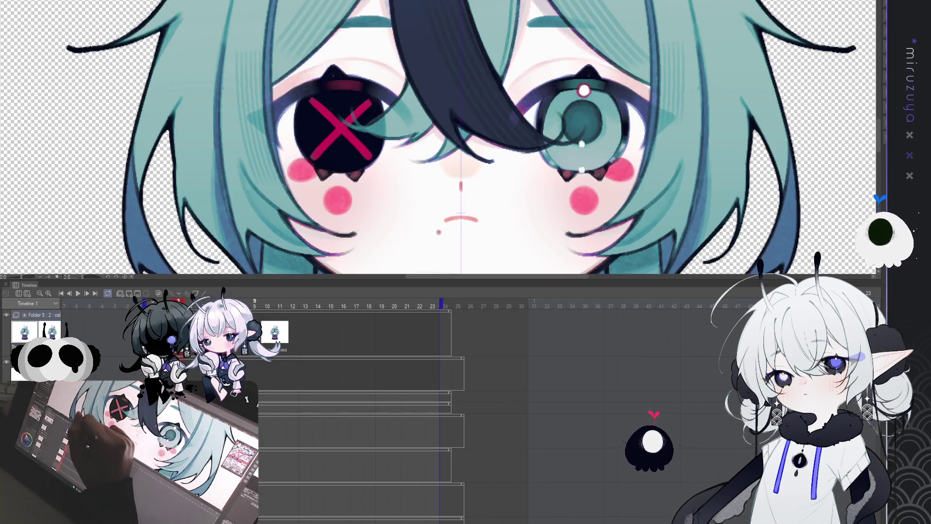
- Step to frame 11 and zoom out to show the whole character head
key("ctrl+Right")
key("ctrl+Right")
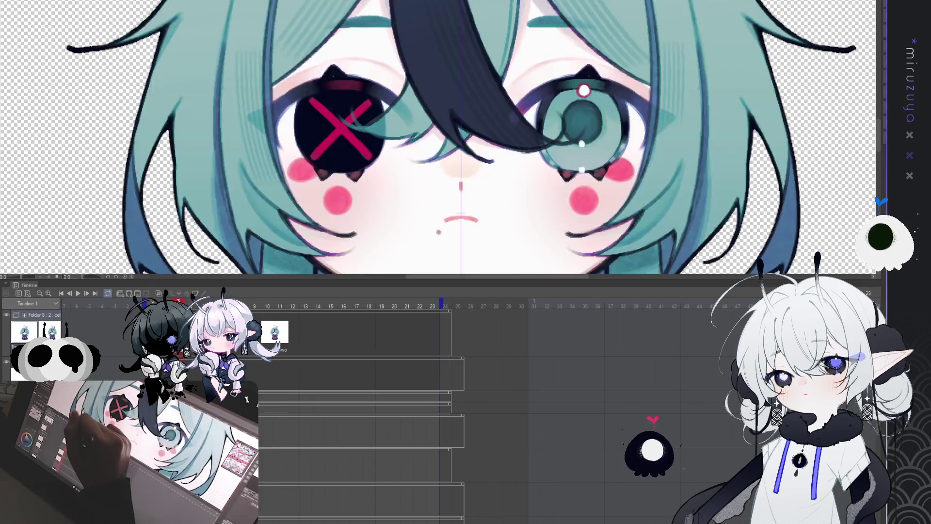
key("ctrl+Left")
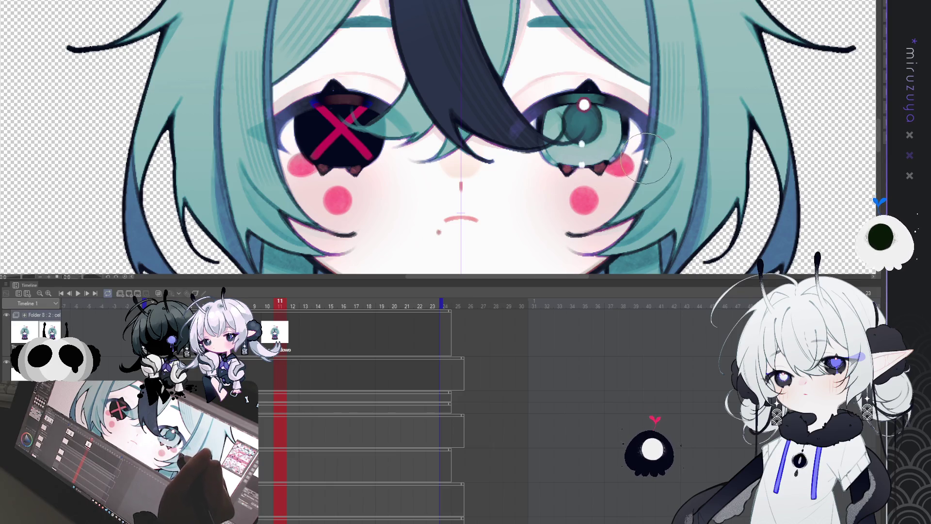
key("ctrl+minus")
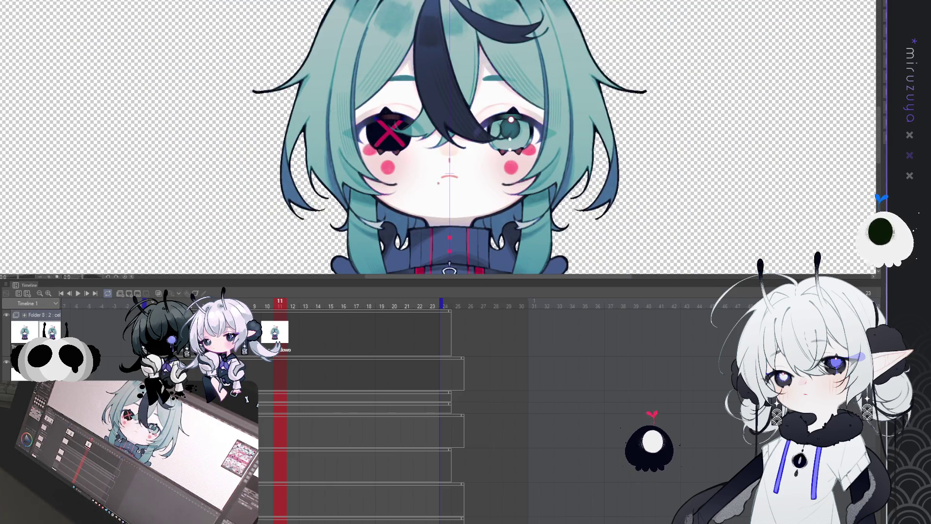
- Fit the whole character in view and play the animation from the start, then stop it
key("ctrl+0")
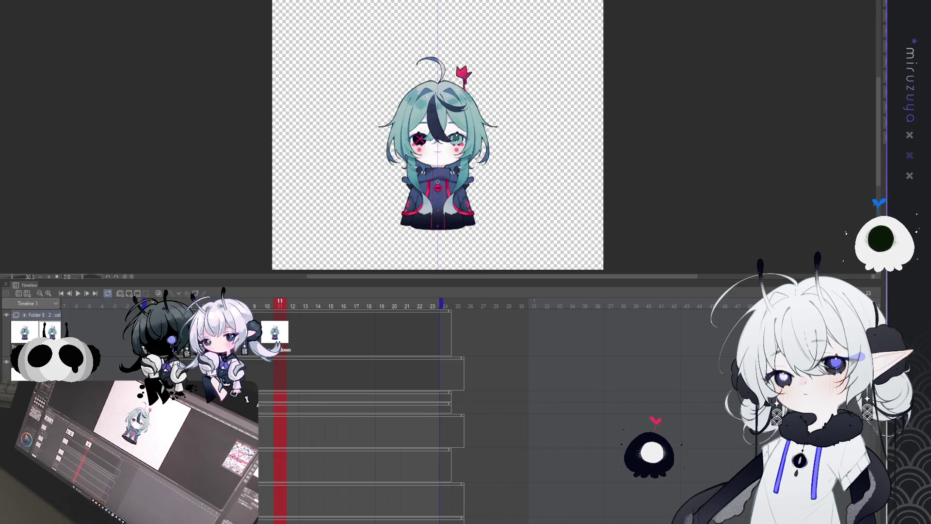
key("ctrl+plus")
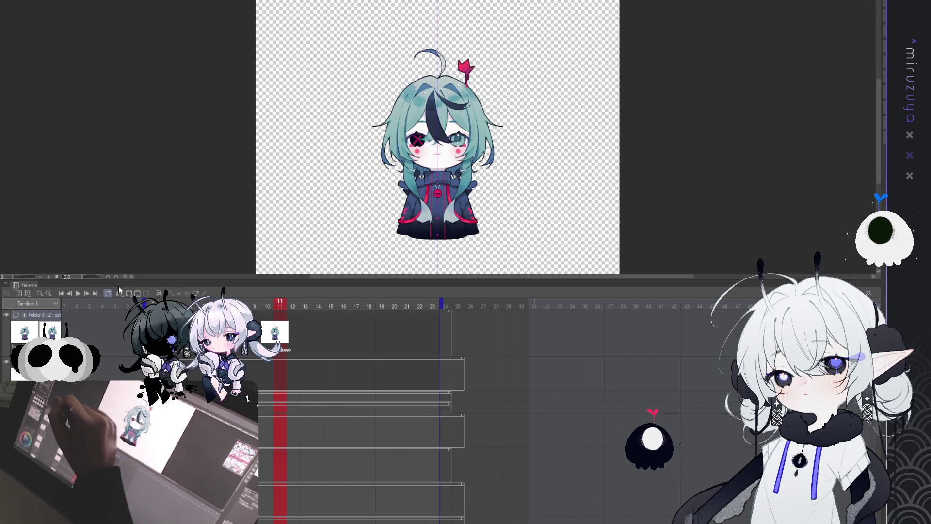
left_click(66, 293)
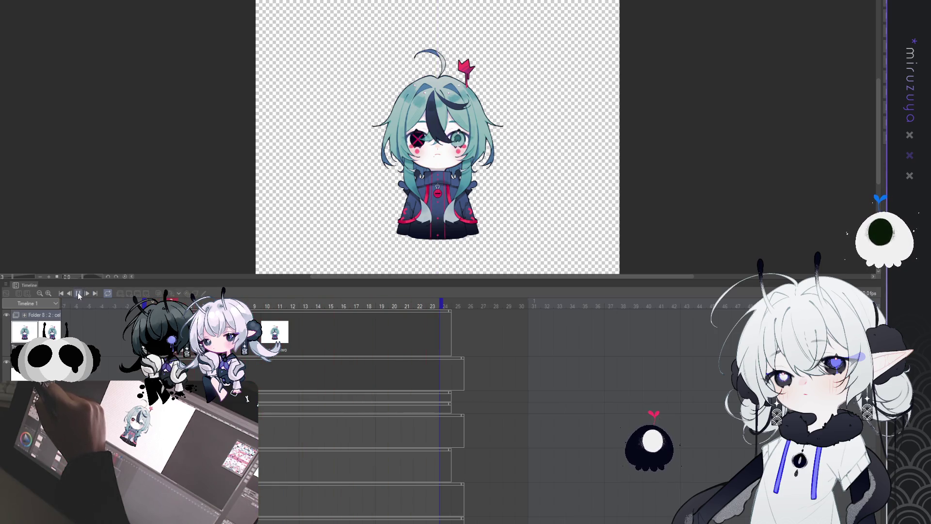
left_click(78, 294)
left_click(297, 333)
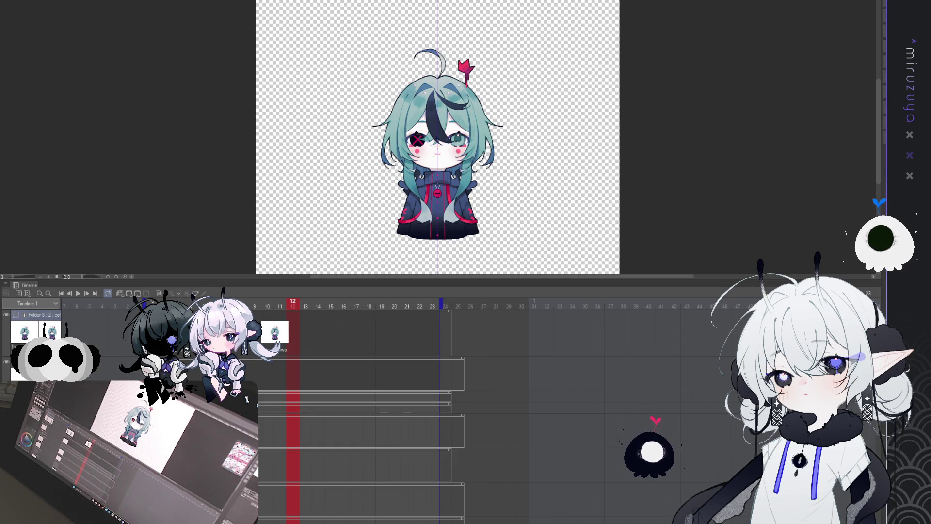
- Select the whole canvas and zoom in close on the chibi's face
key("ctrl+a")
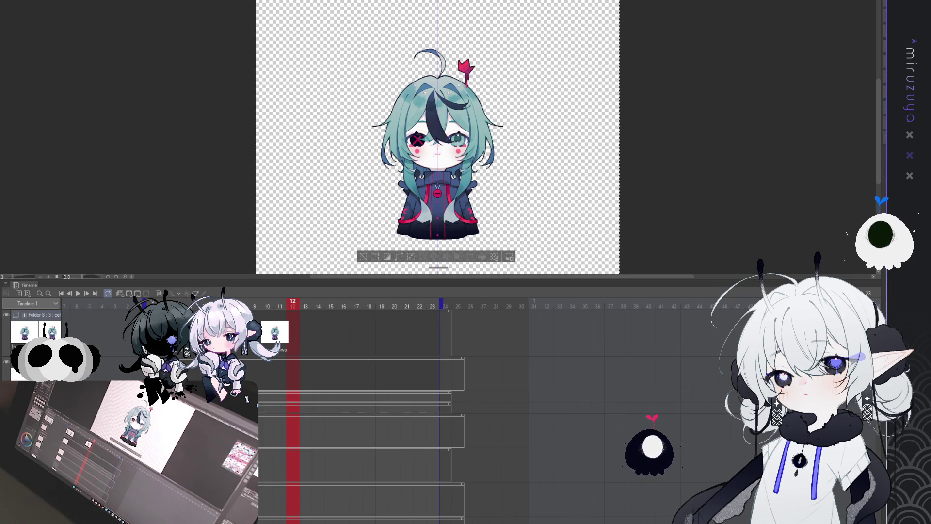
key("ctrl+plus")
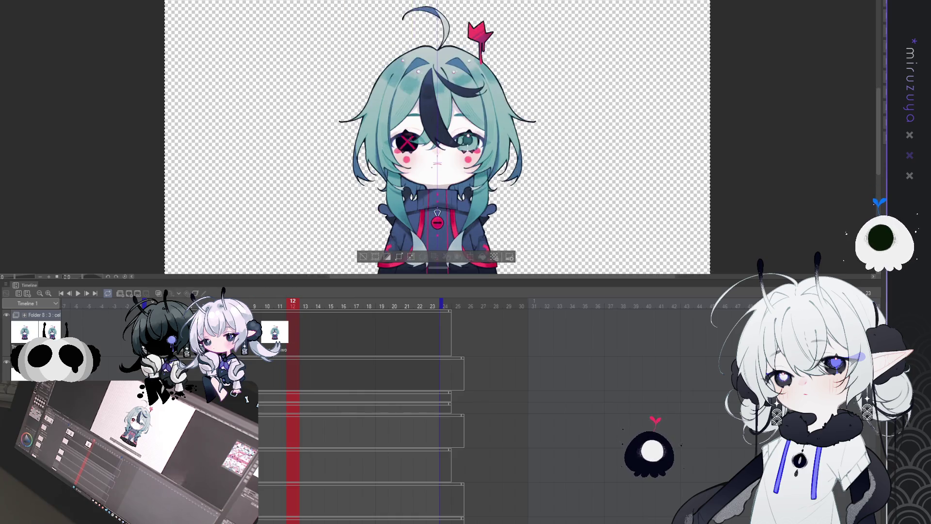
key("ctrl+plus")
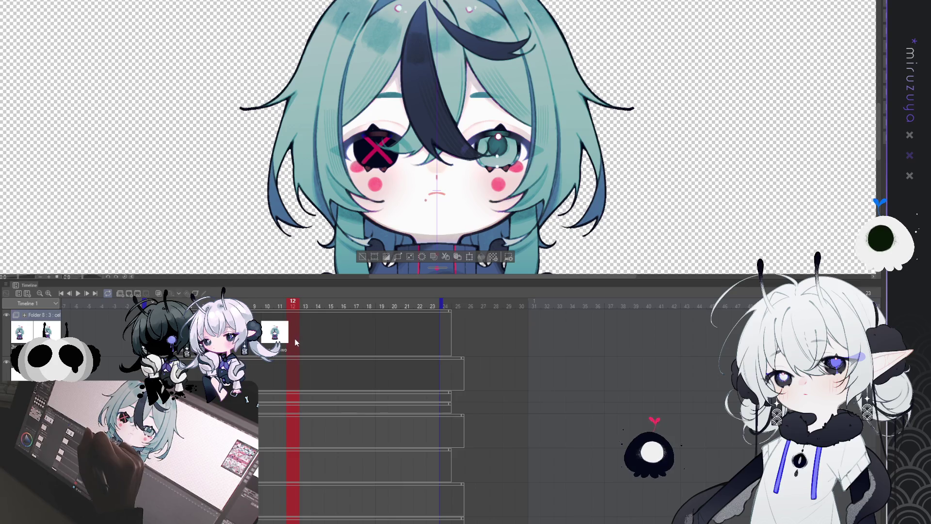
- Assign the next cel on the eye track just after the first, adjusting the face zoom
left_click(314, 340)
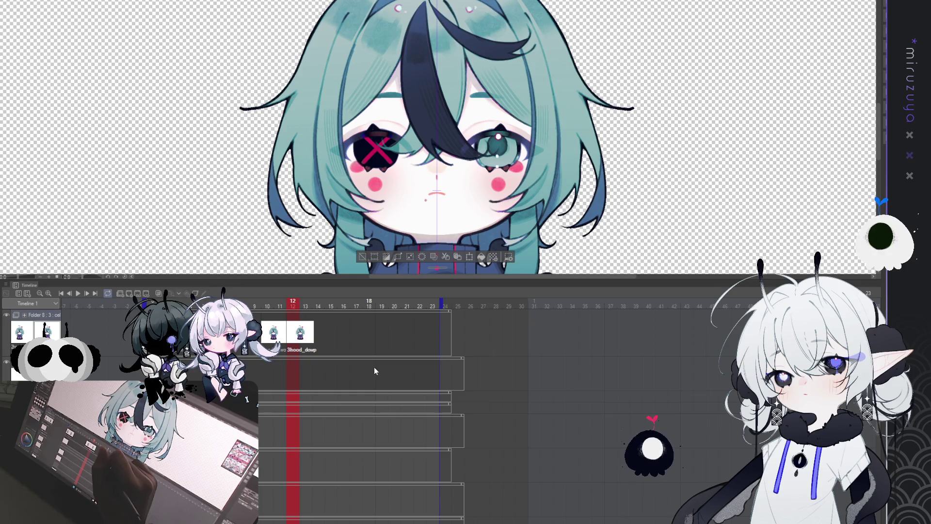
key("ctrl+plus")
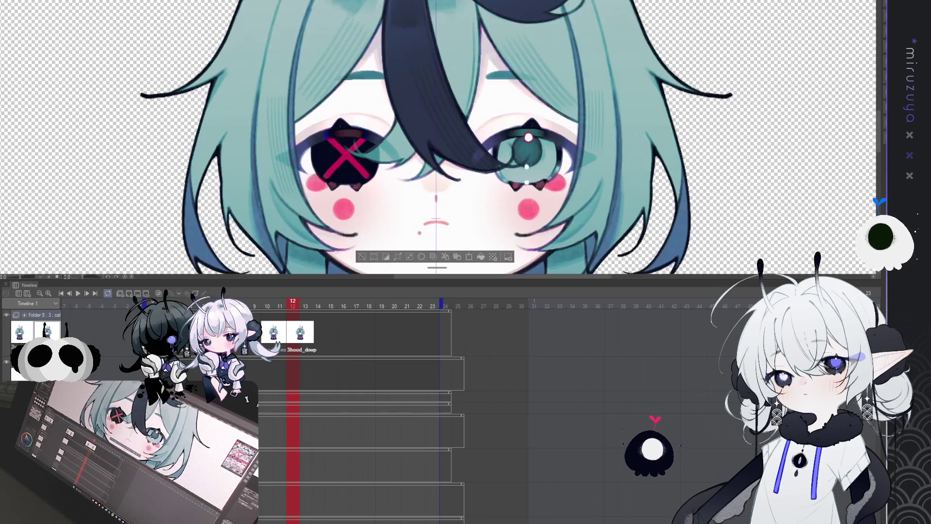
key("ctrl+minus")
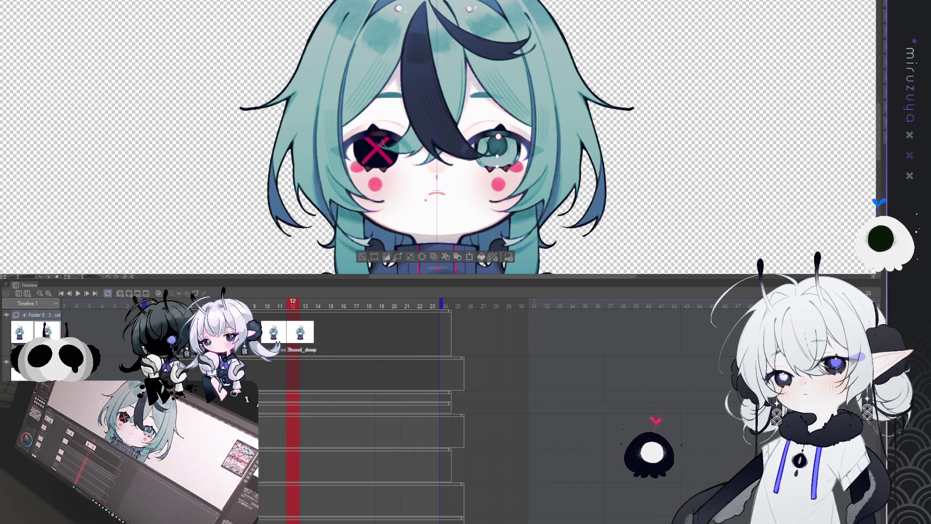
scroll(437, 138, "up", 3)
scroll(437, 138, "down", 1)
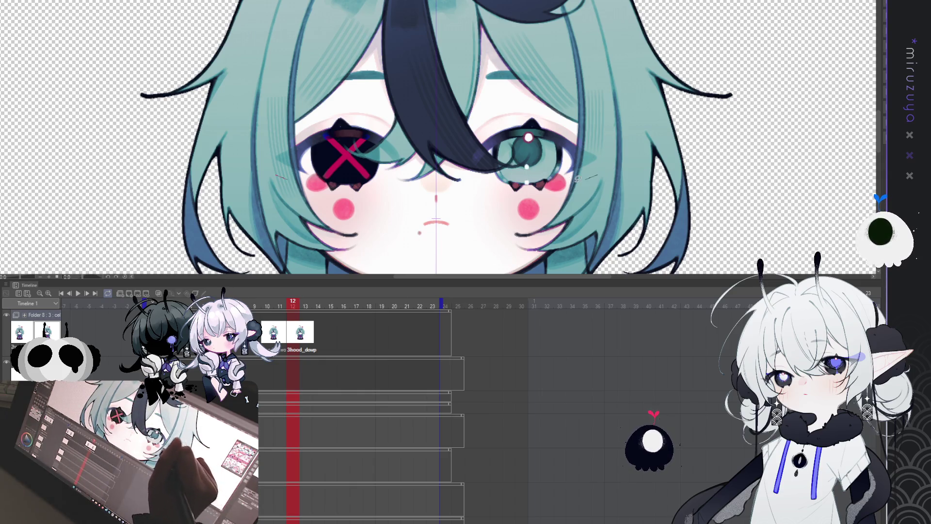
- Lasso both eyes, nudge them down two steps, deselect and shrink the brush
mouse_move(575, 177)
left_mouse_down()
mouse_move(457, 161)
mouse_move(571, 97)
left_mouse_up()
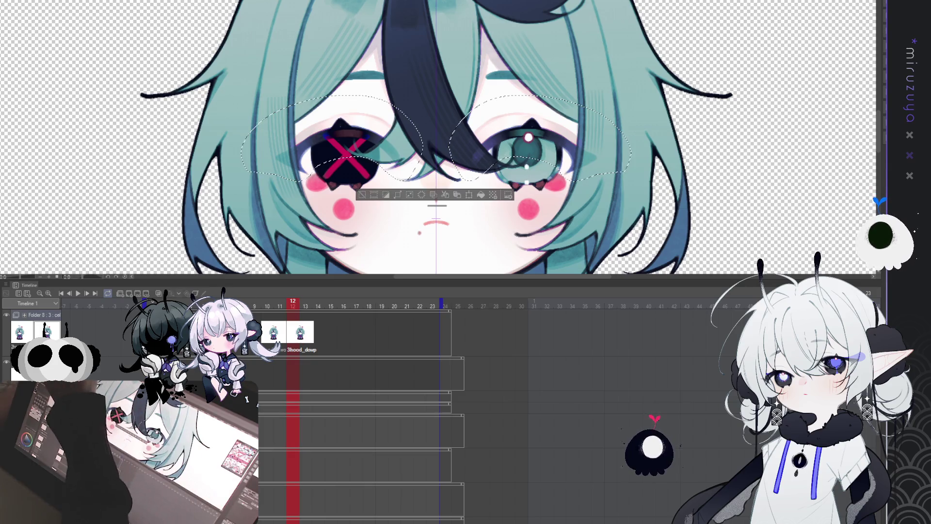
key("Down")
key("Down")
key("Down")
key("Down")
key("Down")
key("Down")
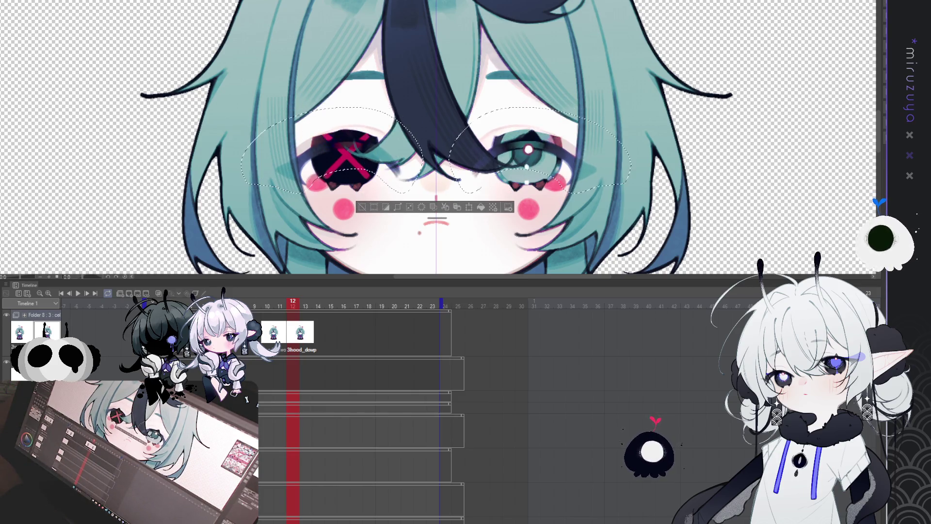
key("Down")
key("Down")
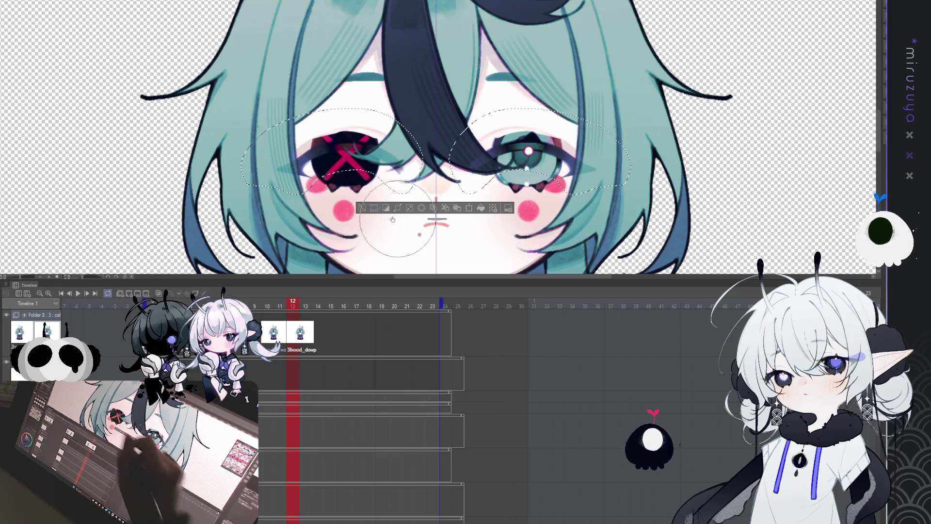
key("ctrl+d")
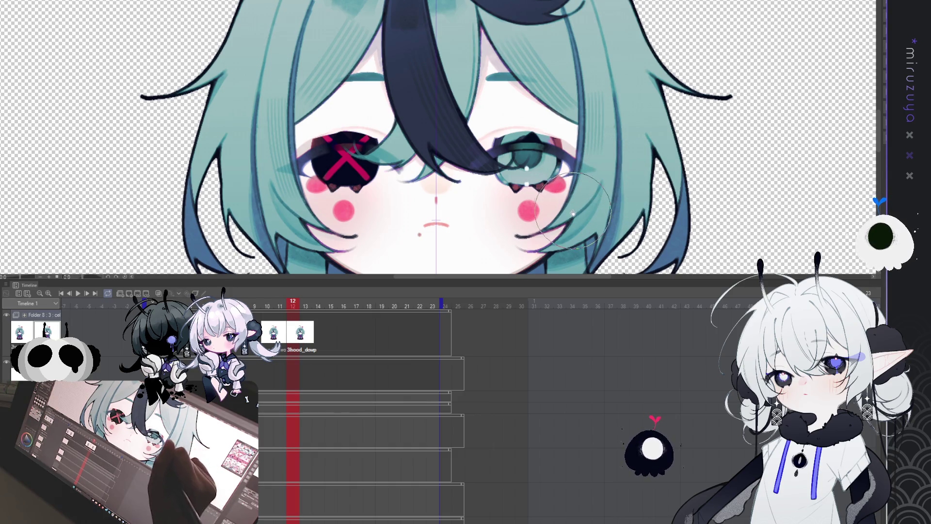
key("bracketleft")
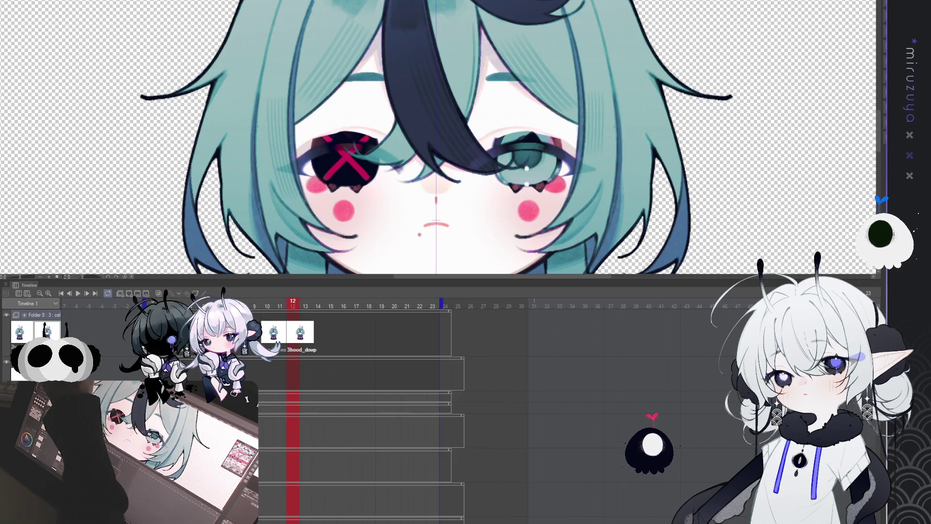
- Delete the eyelid lines of both eyes on the blink cel, comparing with undo/redo
left_click_drag(393, 145, 390, 149)
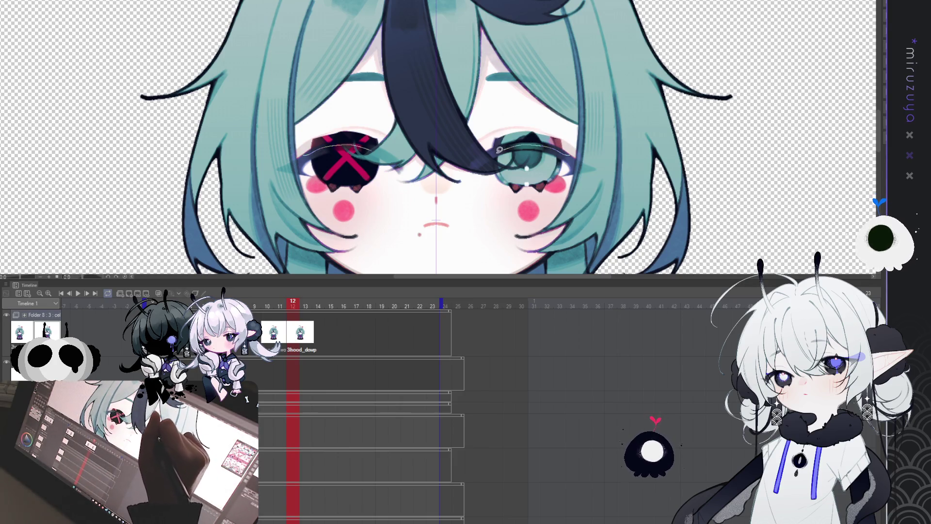
left_click_drag(560, 146, 578, 149)
key("Delete")
key("ctrl+d")
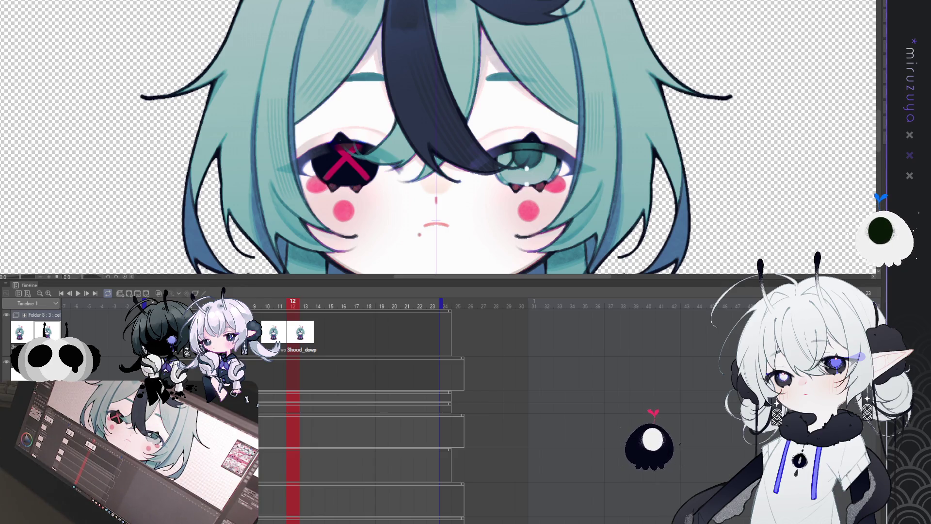
key("ctrl+z")
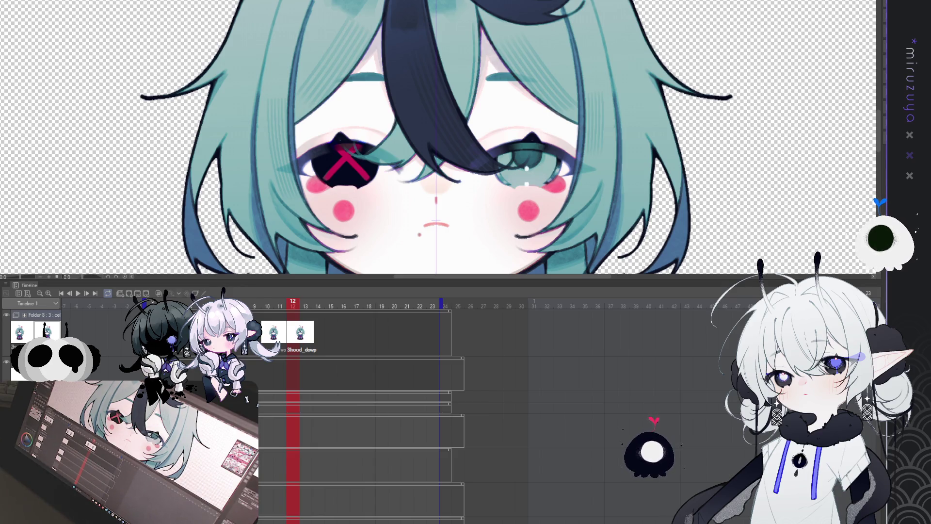
key("ctrl+y")
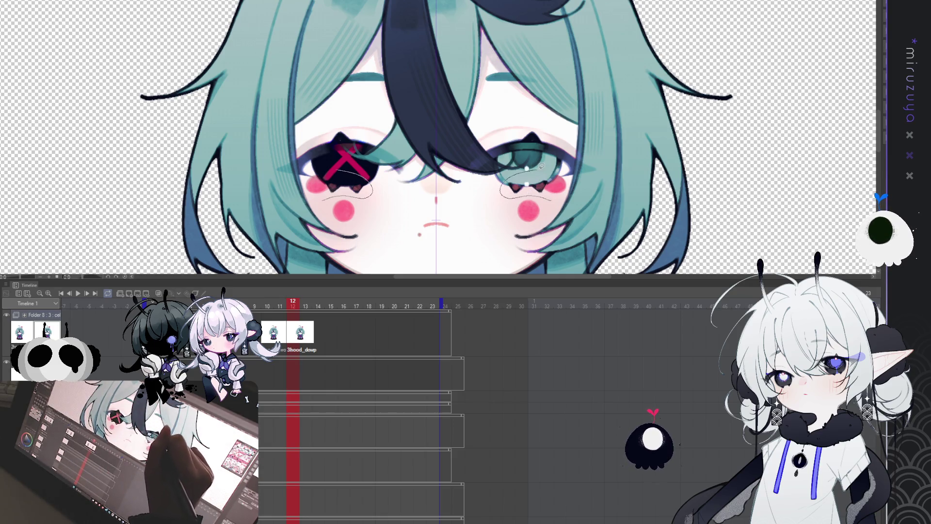
- Select the area under both eyes and the lower lashes, deselecting each time
mouse_move(558, 167)
left_mouse_down()
mouse_move(510, 176)
mouse_move(506, 191)
left_mouse_up()
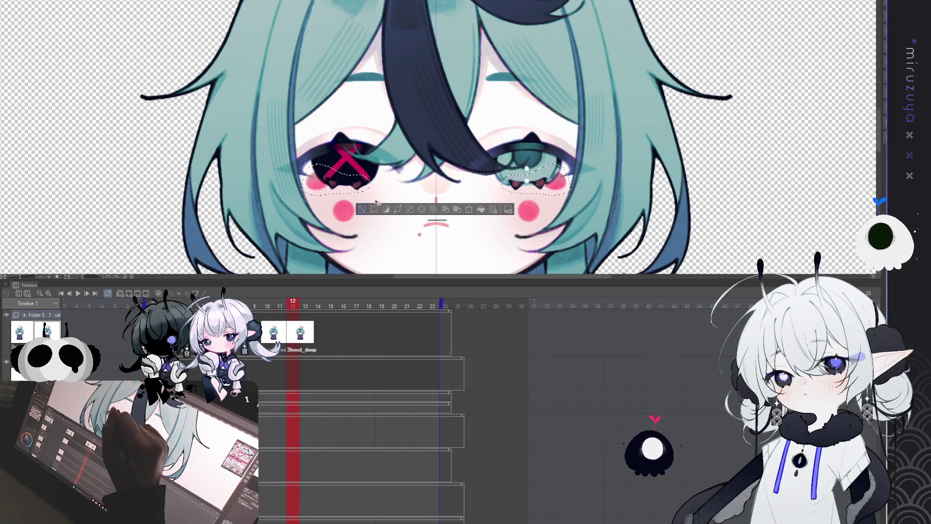
key("ctrl+d")
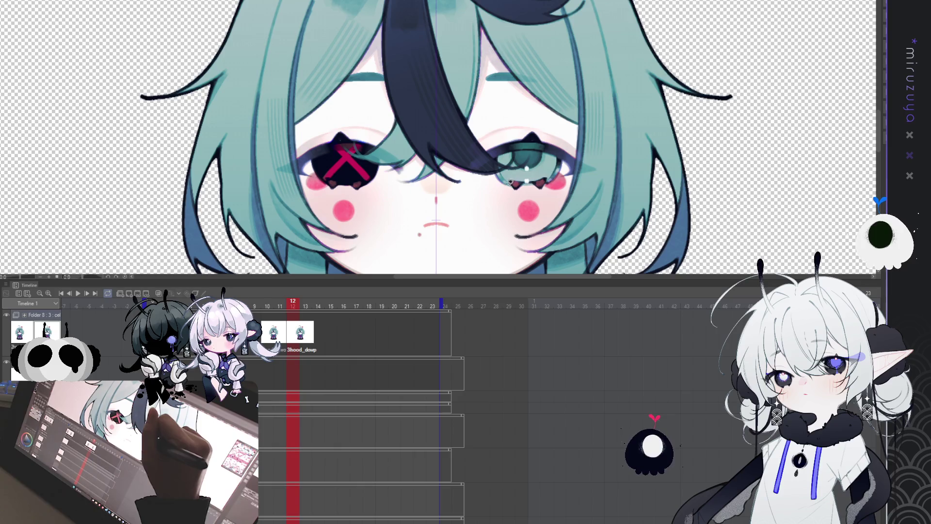
left_click(510, 182)
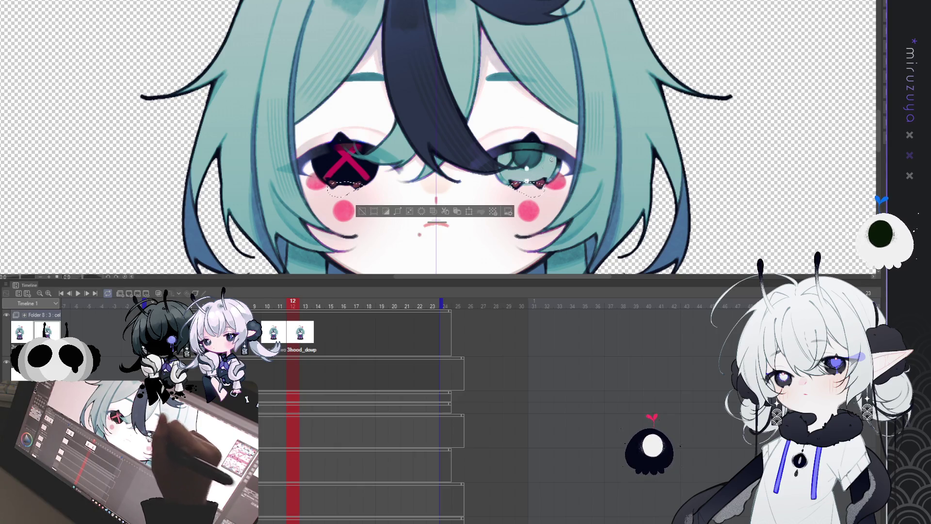
key("ctrl+d")
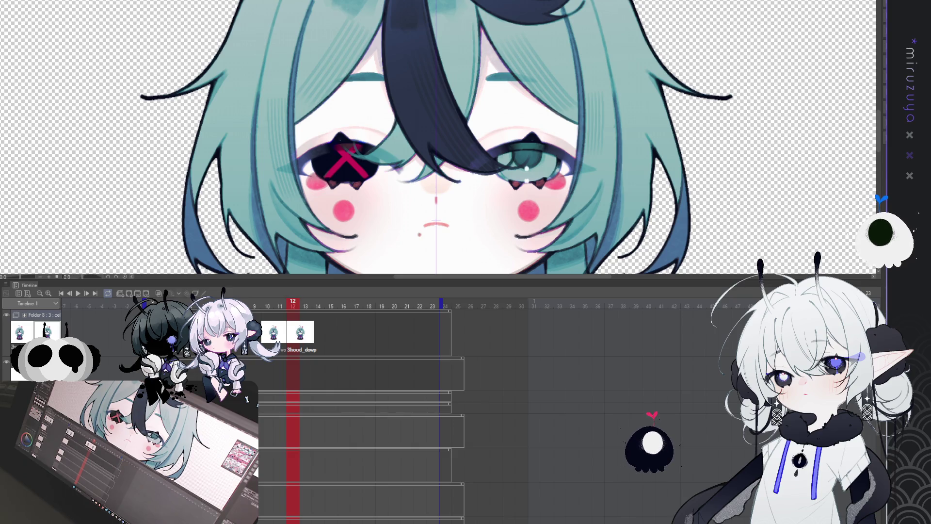
key("Left")
key("Left")
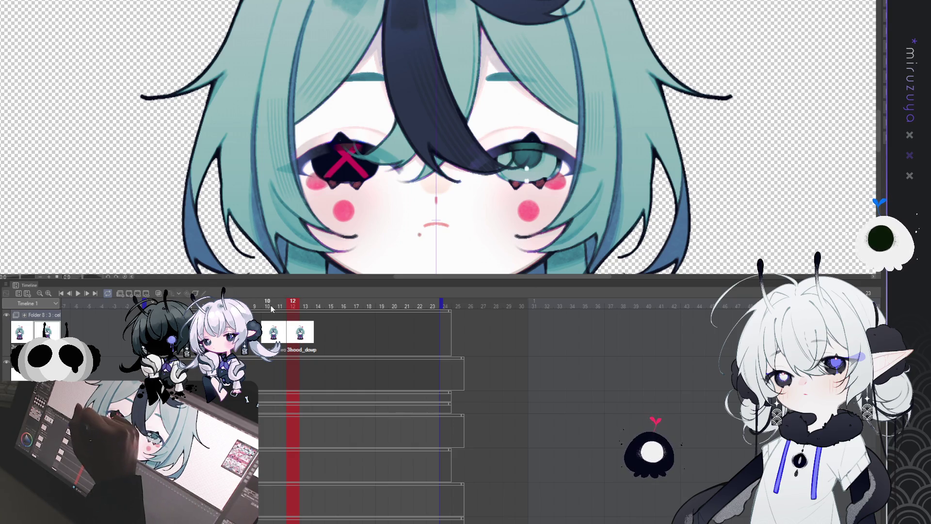
left_click_drag(305, 307, 329, 308)
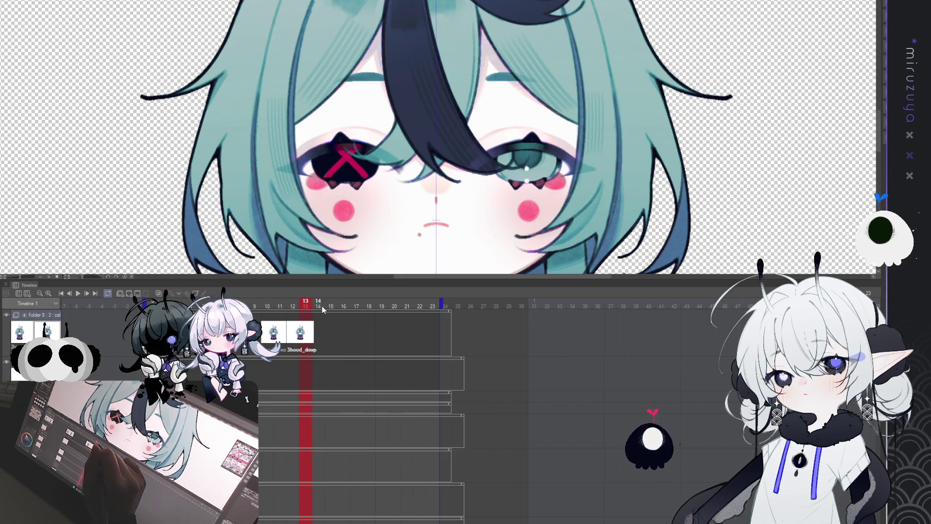
key("Left")
key("Left")
key("Left")
key("Right")
key("Right")
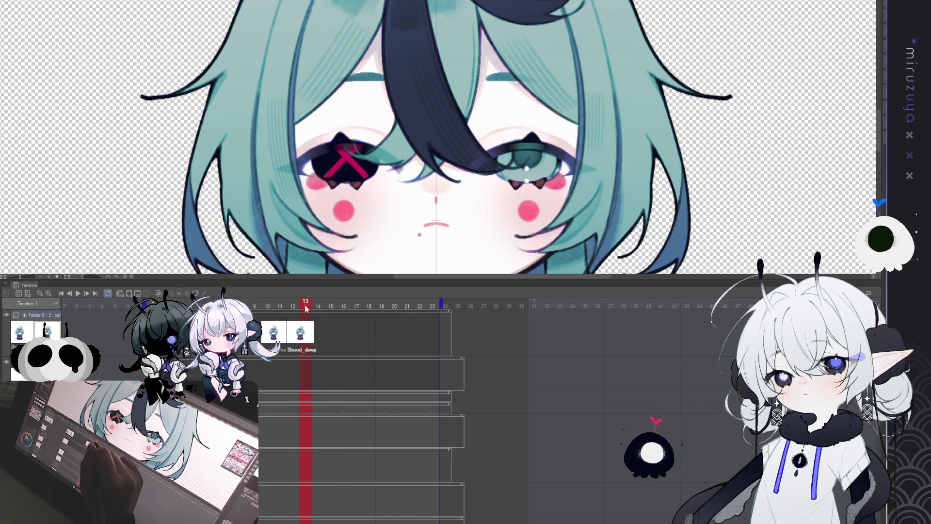
key("Left")
key("Left")
key("Left")
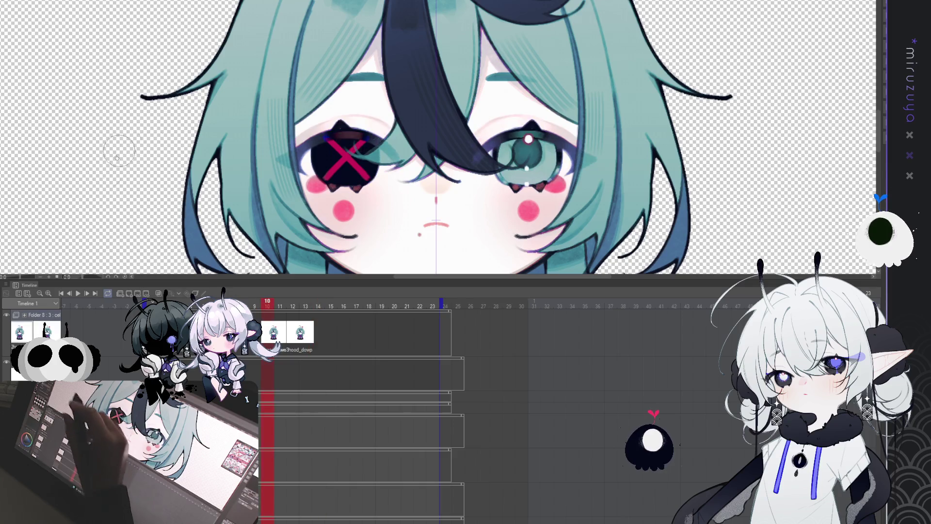
left_click(78, 294)
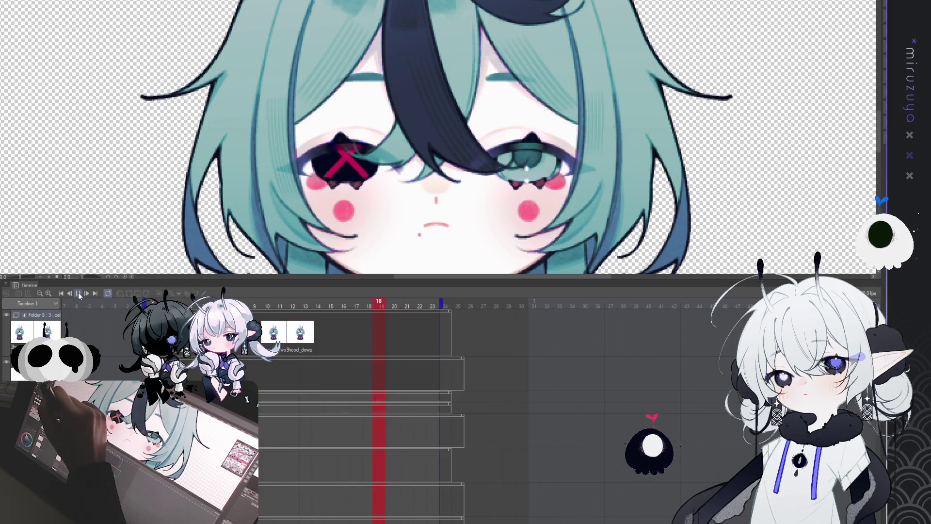
left_click(79, 294)
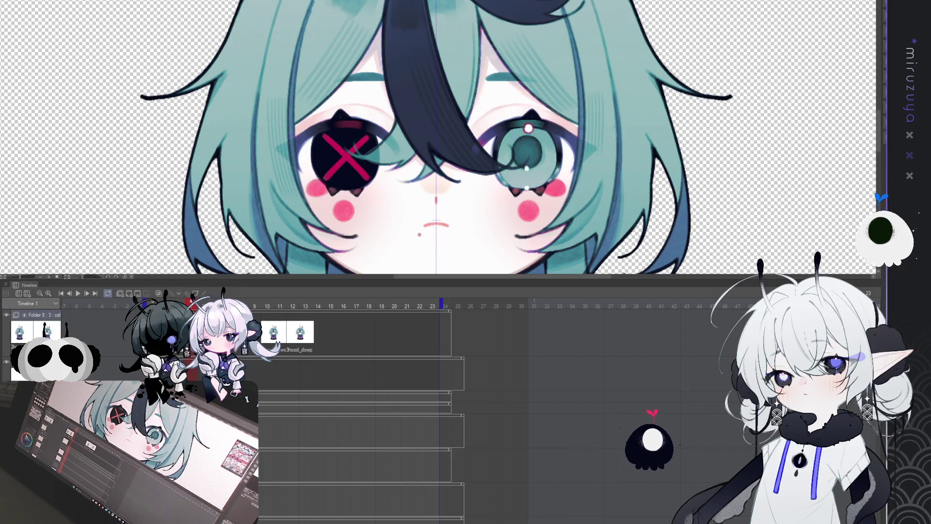
key("space")
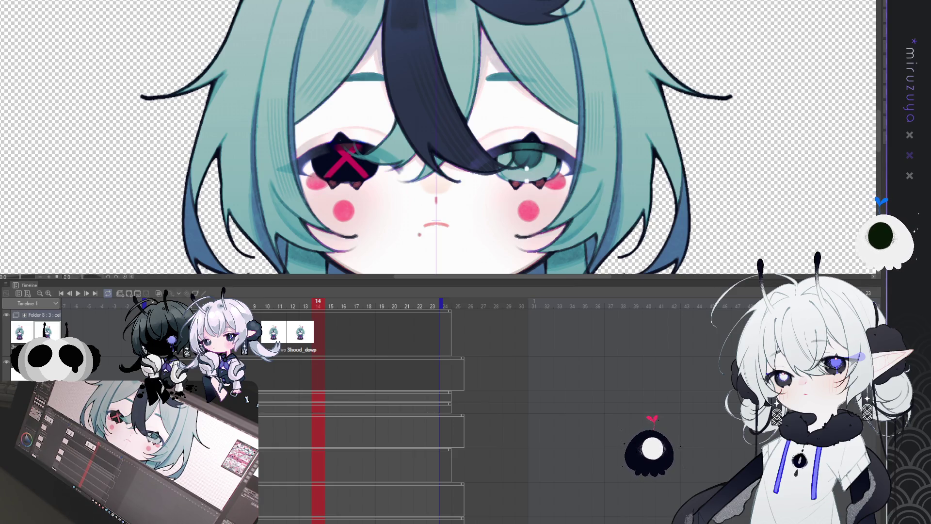
- Add a fourth cel to the eye folder from the current drawing and assign it to frame 15
key("ctrl+a")
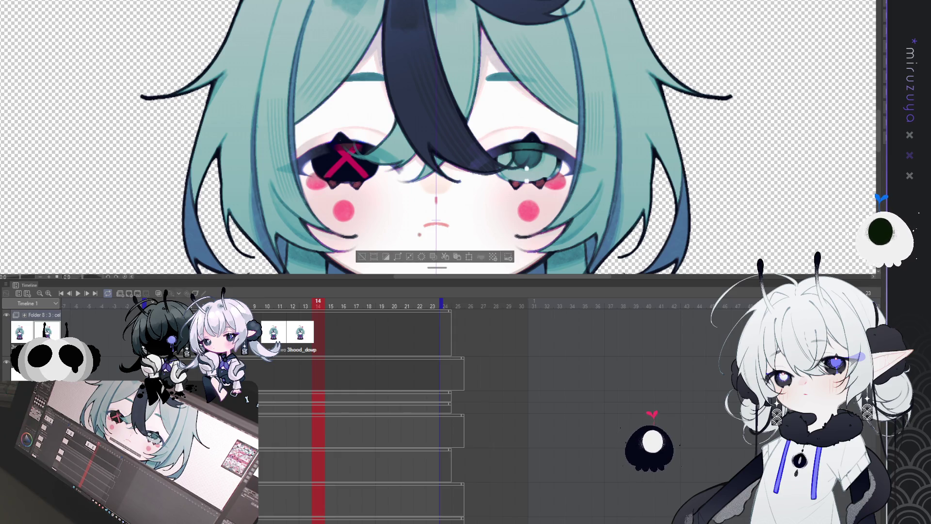
key("ctrl+v")
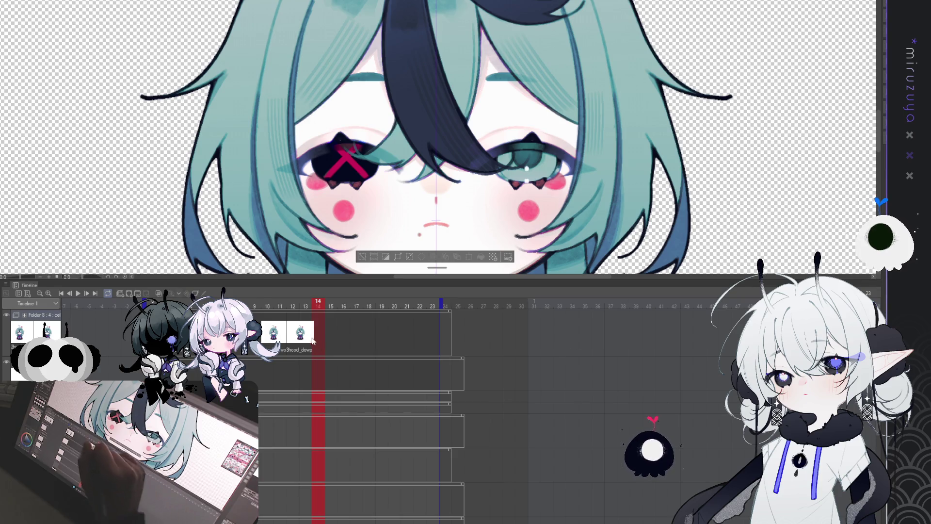
left_click(335, 391)
- Flip between frames 14 and 15 to compare the eyes, ending on frame 14
left_click(325, 334)
left_click(333, 334)
key("Left")
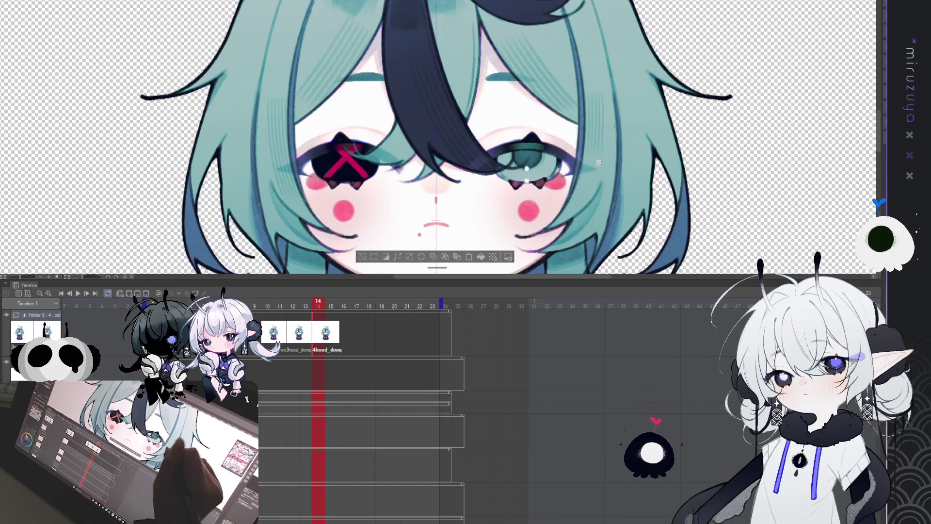
scroll(605, 204, "up", 2)
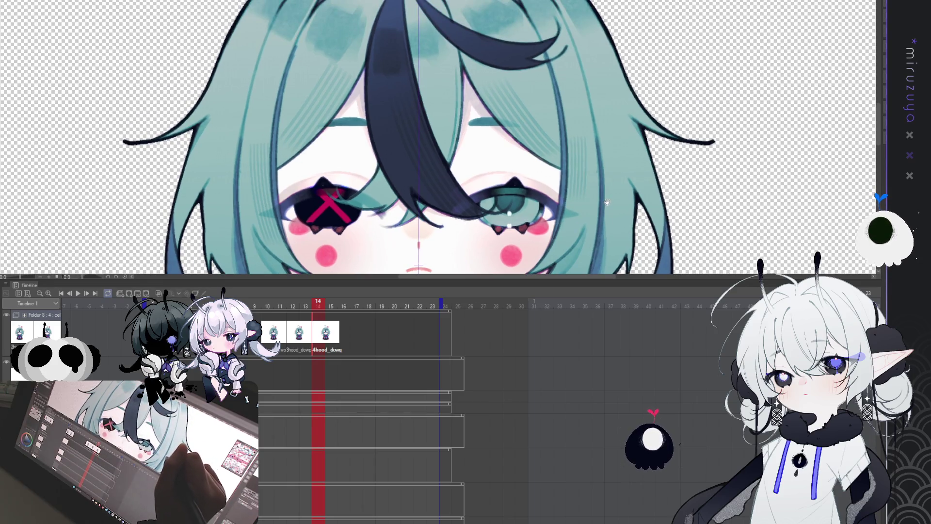
scroll(605, 202, "down", 2)
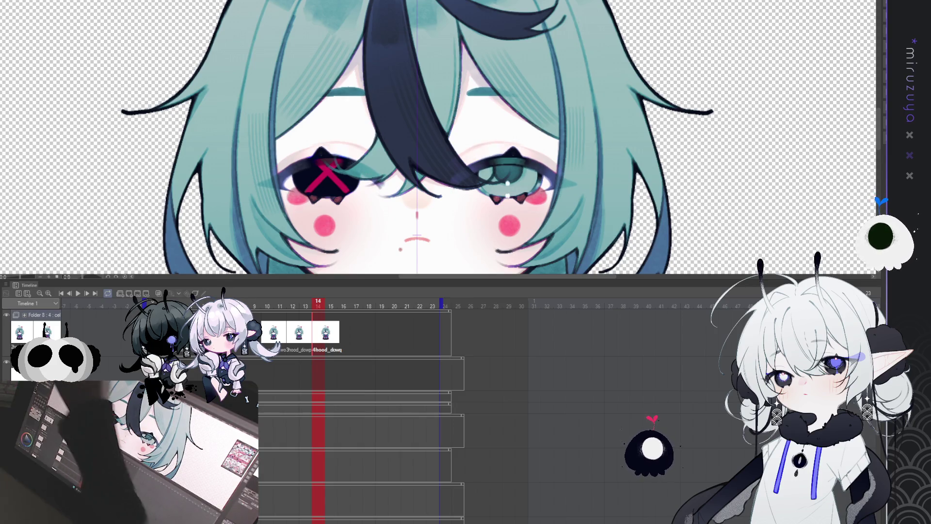
- Mark faint guide lines under the eyes, try a transform on them and cancel it
mouse_move(560, 197)
left_mouse_down()
mouse_move(469, 206)
mouse_move(624, 166)
left_mouse_up()
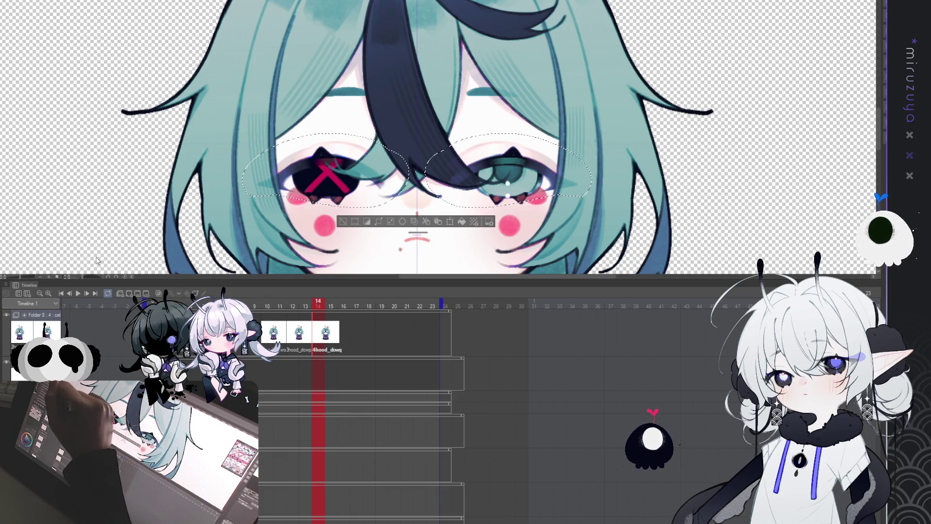
key("ctrl+t")
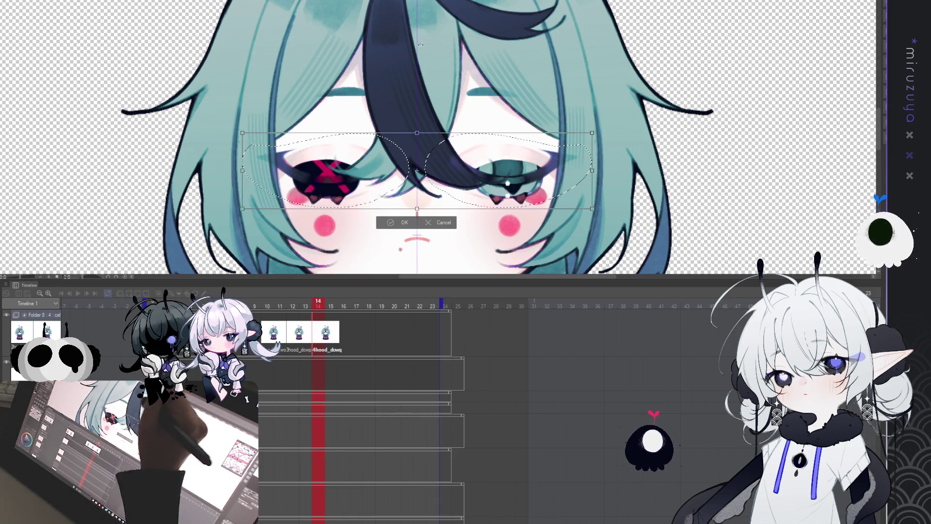
key("Return")
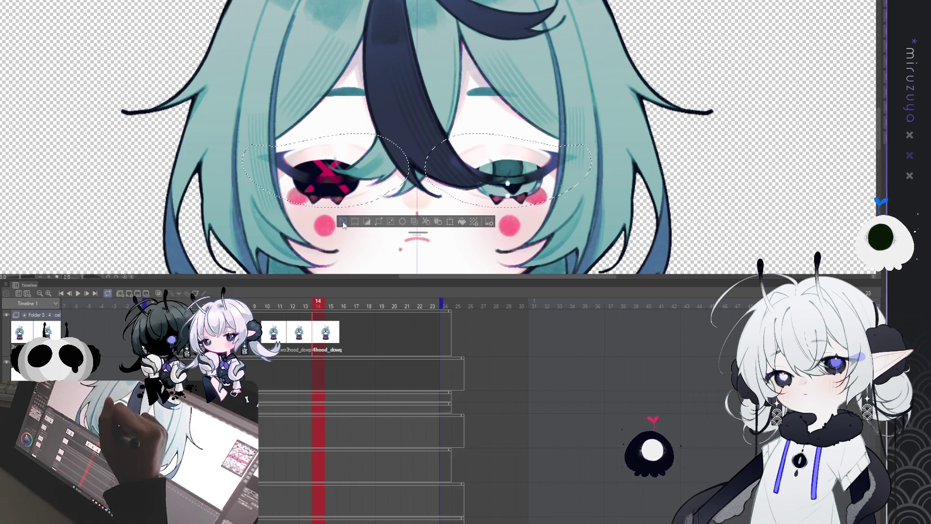
key("ctrl+d")
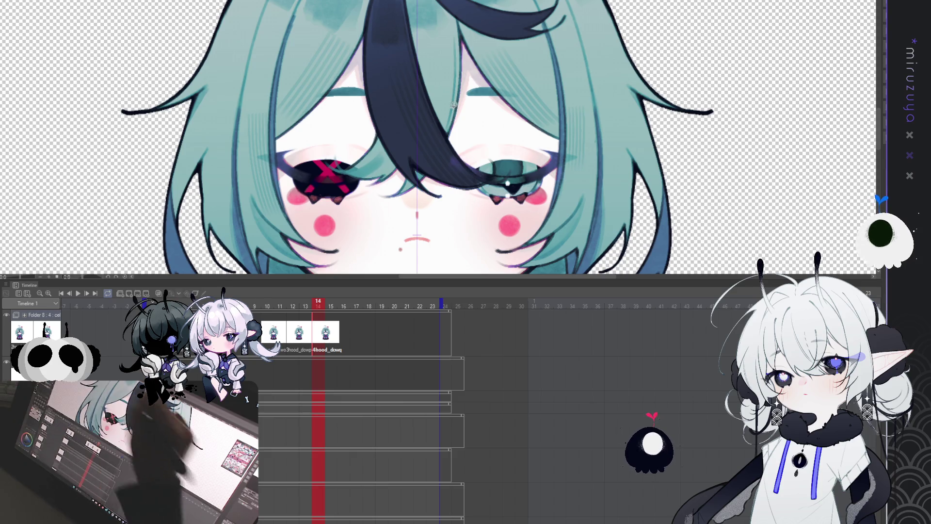
- Restore the eye selection, nudge it lower, and swap both eyes for closed eyes on frame 14
key("ctrl+z")
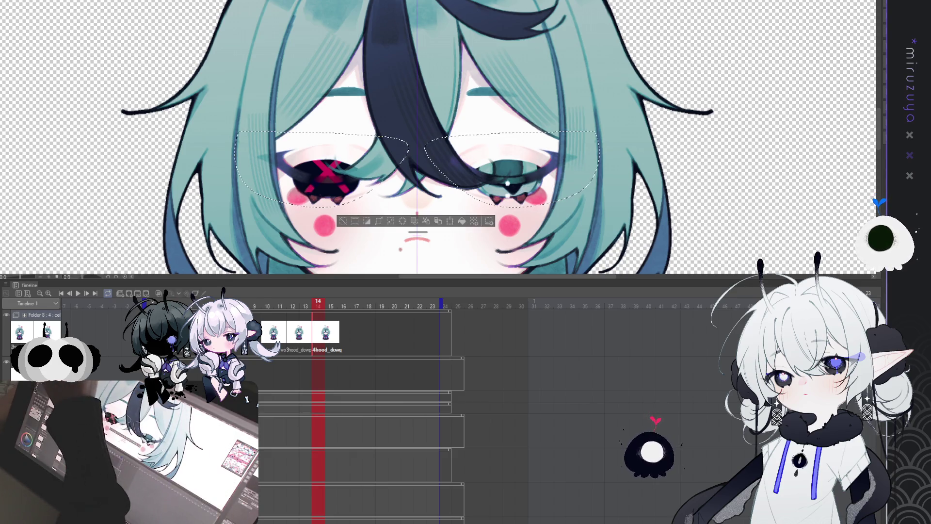
left_click_drag(415, 167, 415, 175)
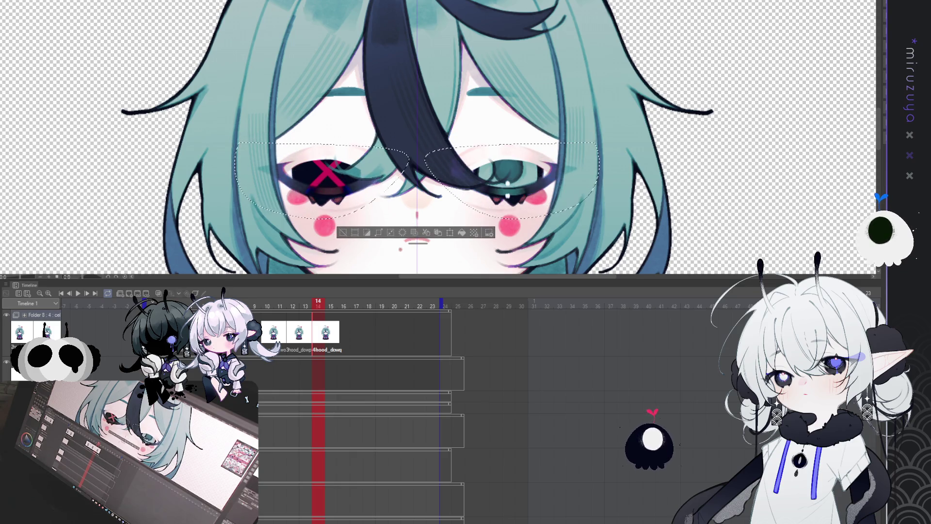
left_click(373, 203)
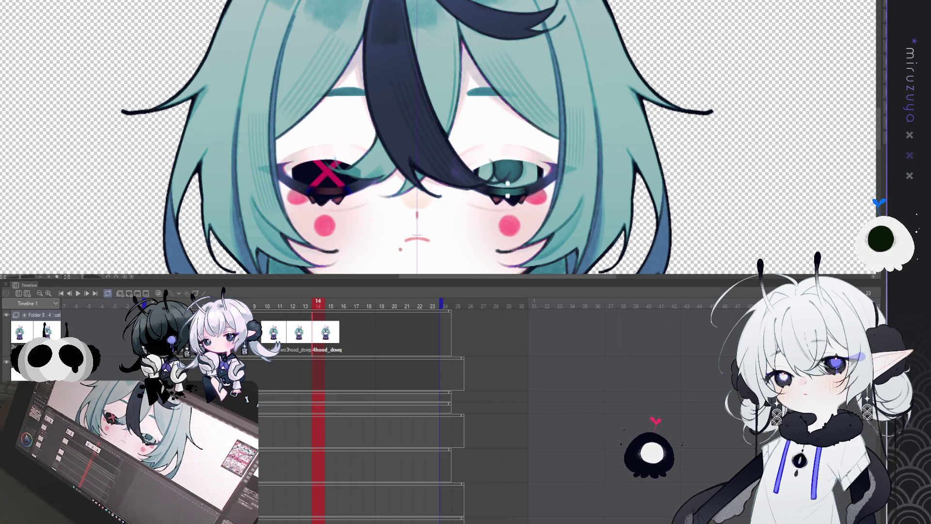
key("ctrl+z")
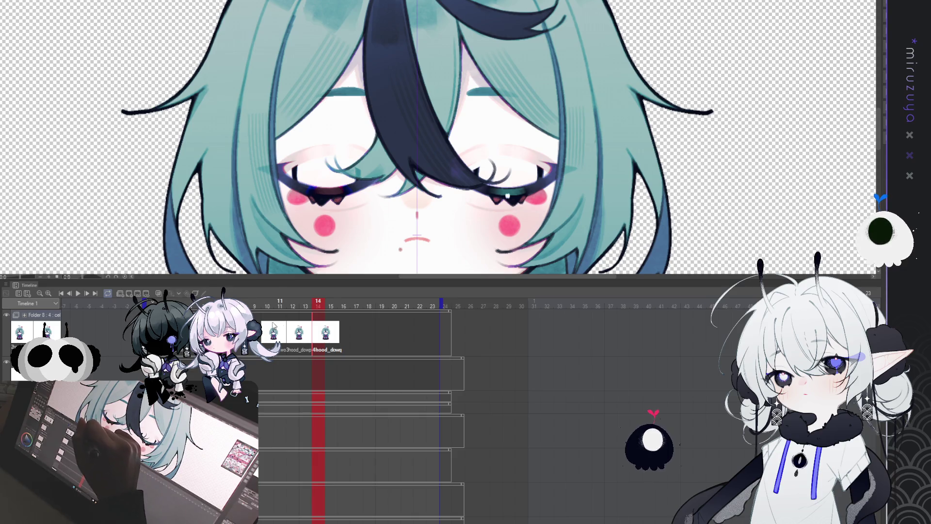
- Scrub frames 13–15, play and pause the blink, then land on frame 15's closed eyes
left_click(307, 335)
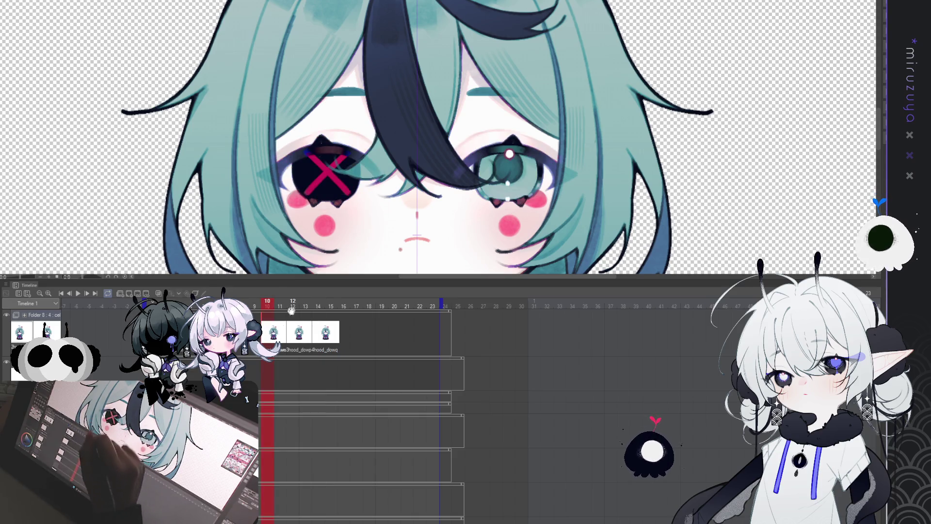
left_click(329, 334)
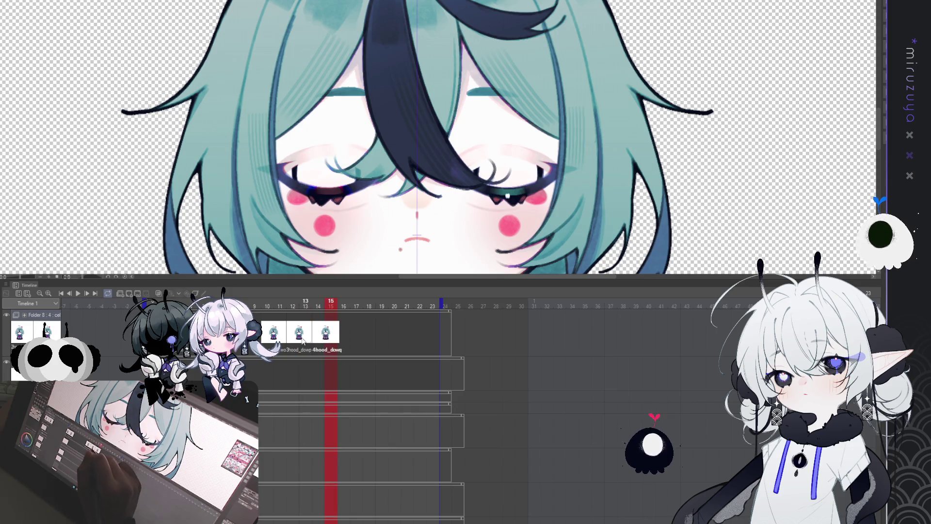
left_click(271, 335)
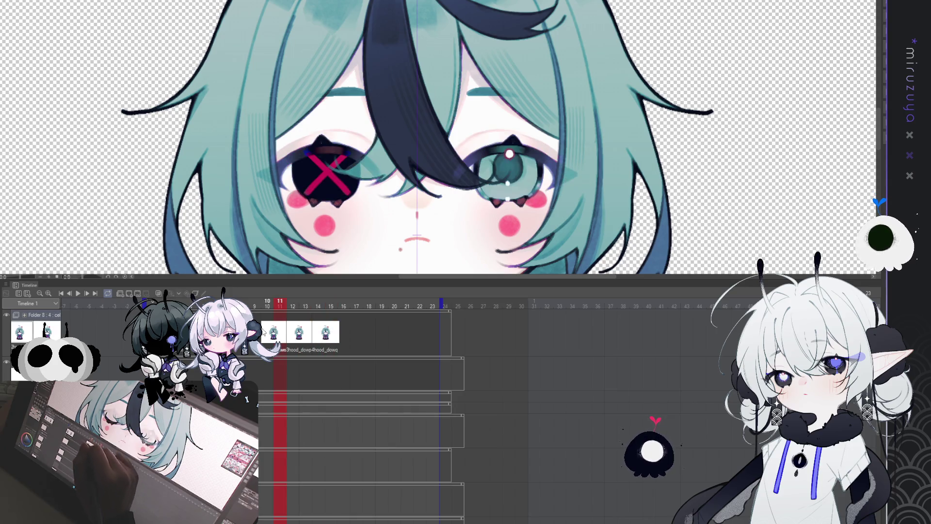
left_click(78, 293)
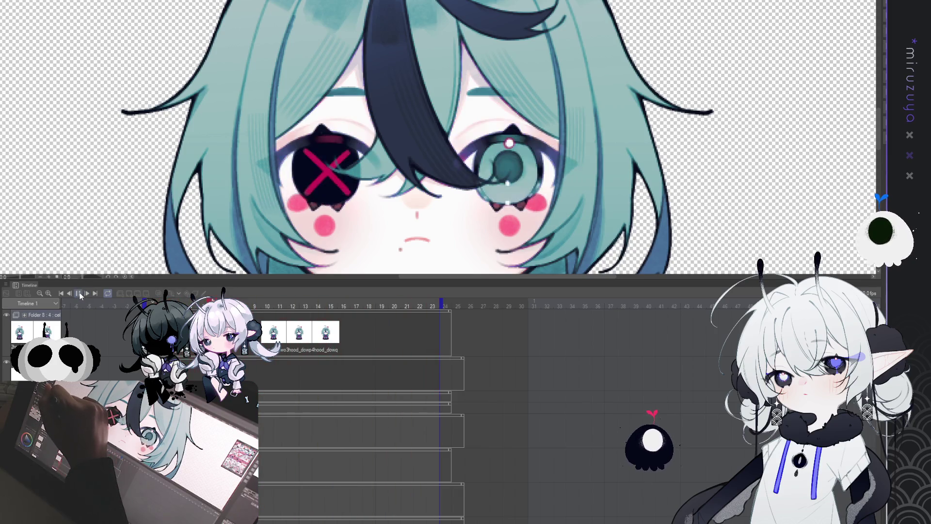
left_click(81, 292)
key("Right")
key("Right")
key("Right")
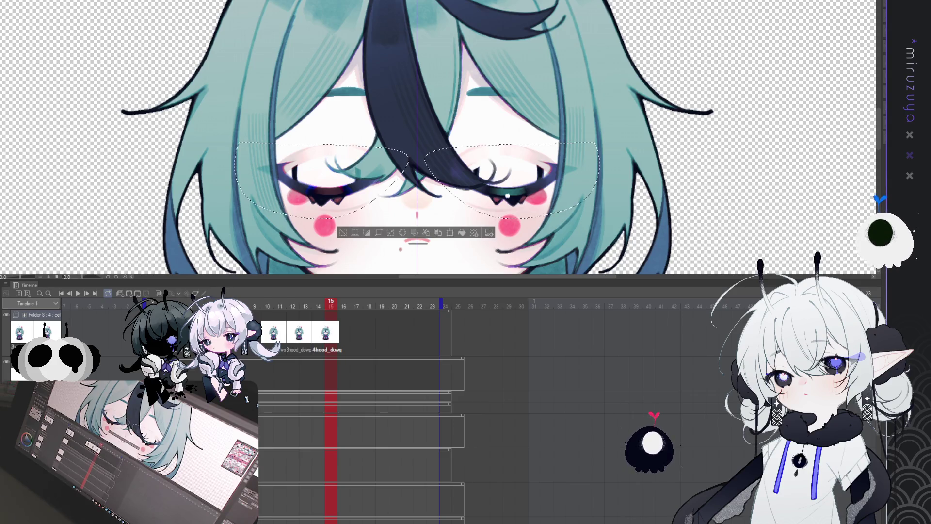
- Reselect both eye areas, clear them for the half-closed eyes, and drop the selection
key("ctrl+z")
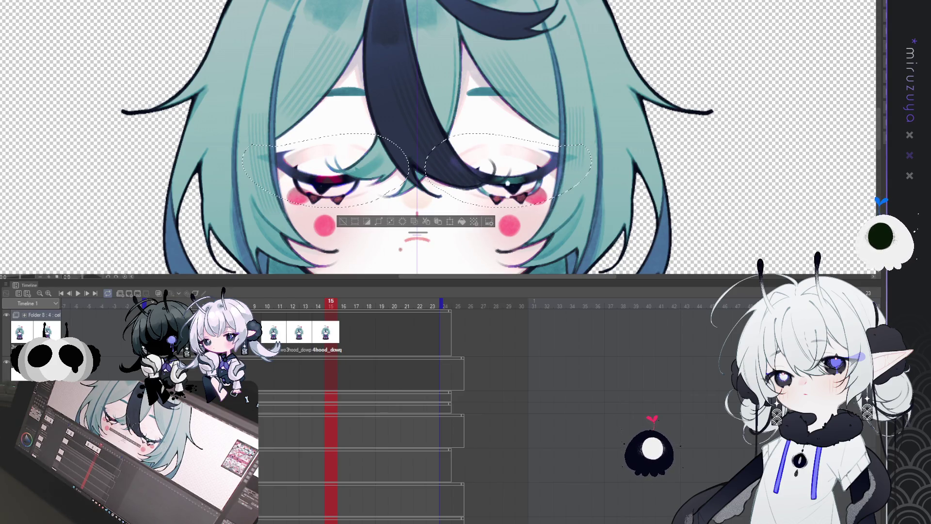
key("ctrl+z")
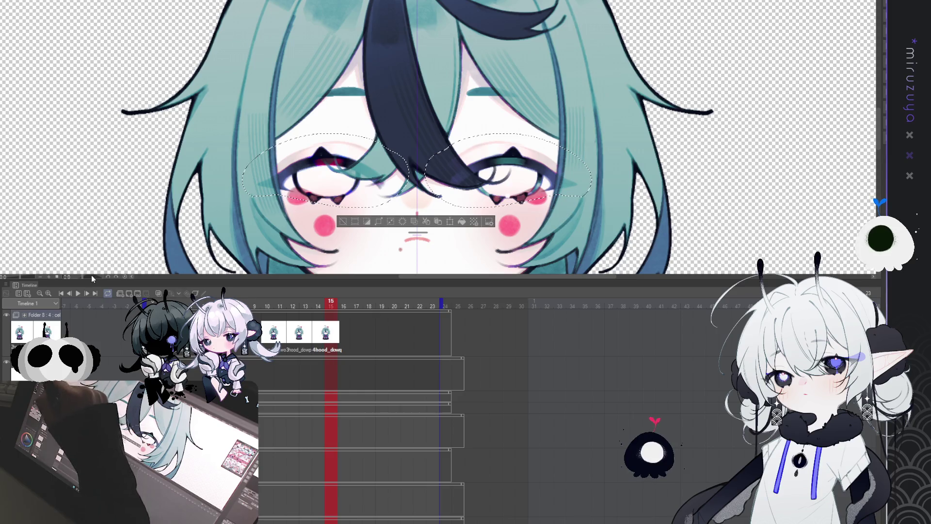
key("Delete")
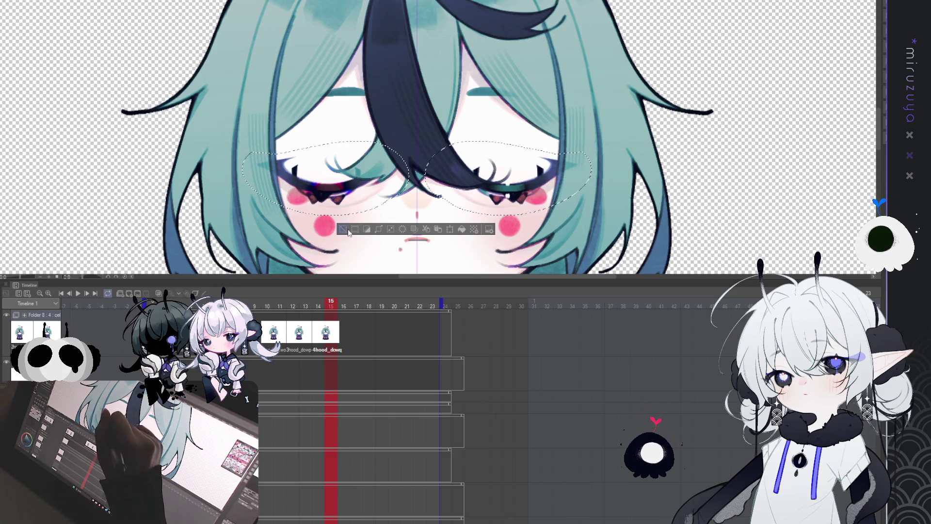
key("ctrl+d")
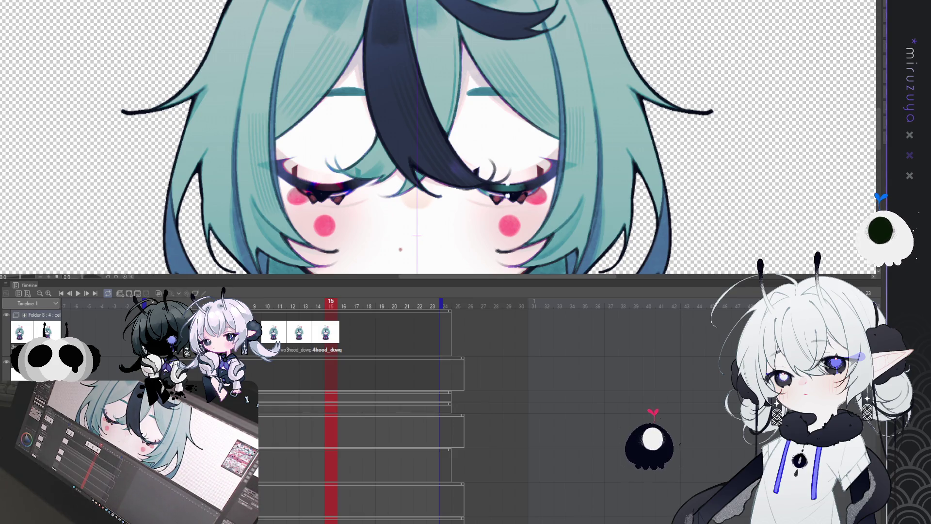
- Draw thin closed-eye lash lines on frame 15, undoing a stray stroke, and lasso both eyes
left_click_drag(405, 239, 430, 240)
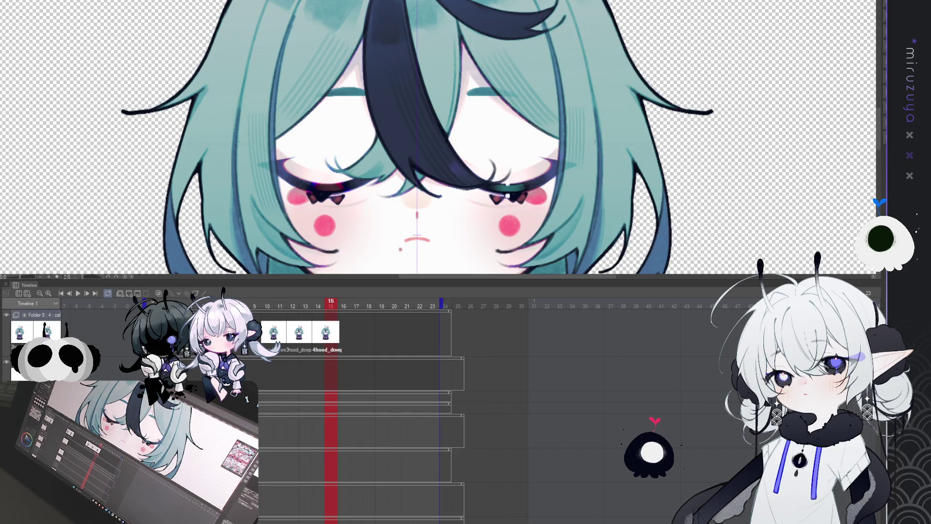
key("ctrl+z")
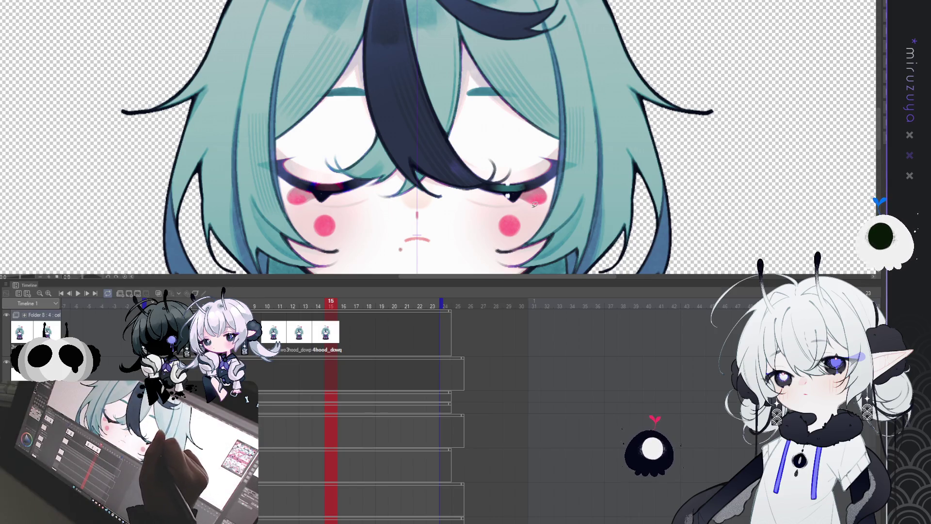
left_click_drag(509, 199, 476, 193)
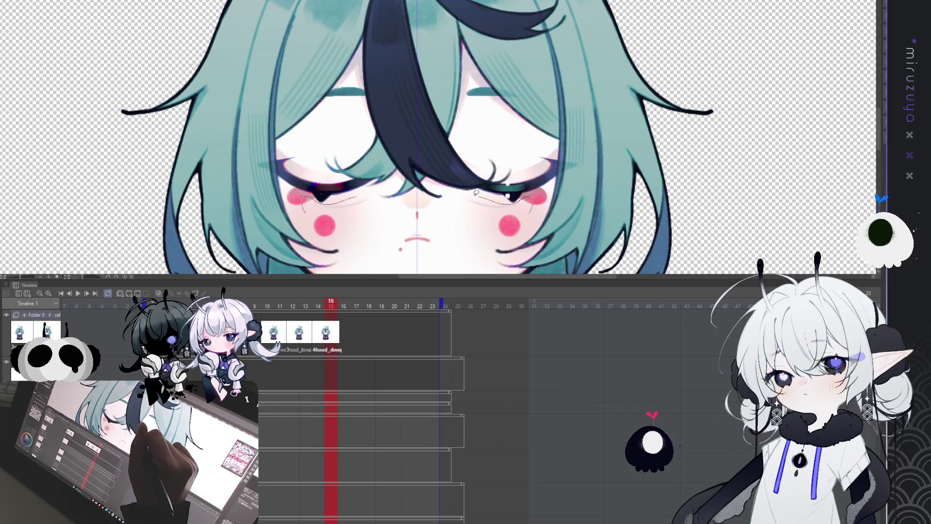
left_click_drag(302, 198, 305, 204)
left_click_drag(466, 198, 468, 204)
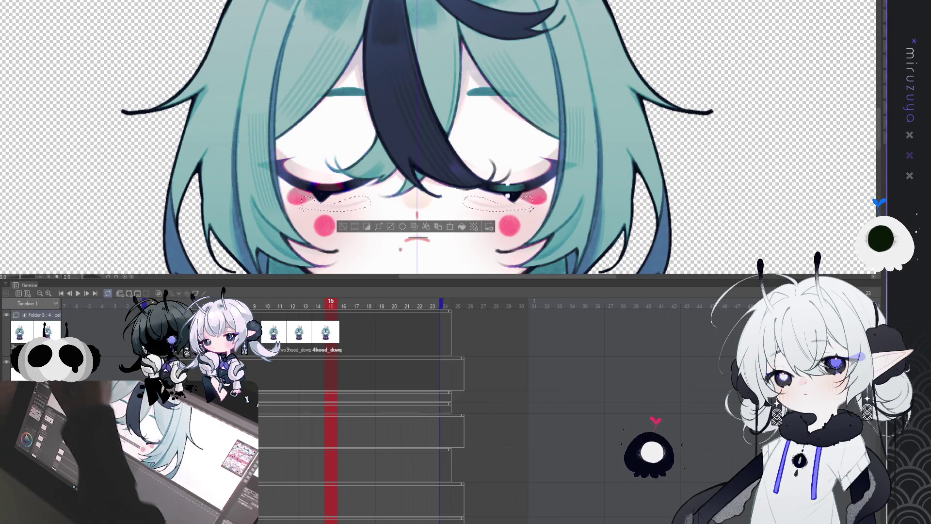
- Nudge the lassoed eye lines upward, deselect, and compare against frames 13 and 14
key("Up")
key("Up")
key("Up")
key("Up")
key("Up")
key("Up")
key("Up")
key("Up")
key("Up")
key("Up")
key("Up")
key("Up")
key("Up")
key("Up")
key("Up")
key("Up")
key("Up")
key("Up")
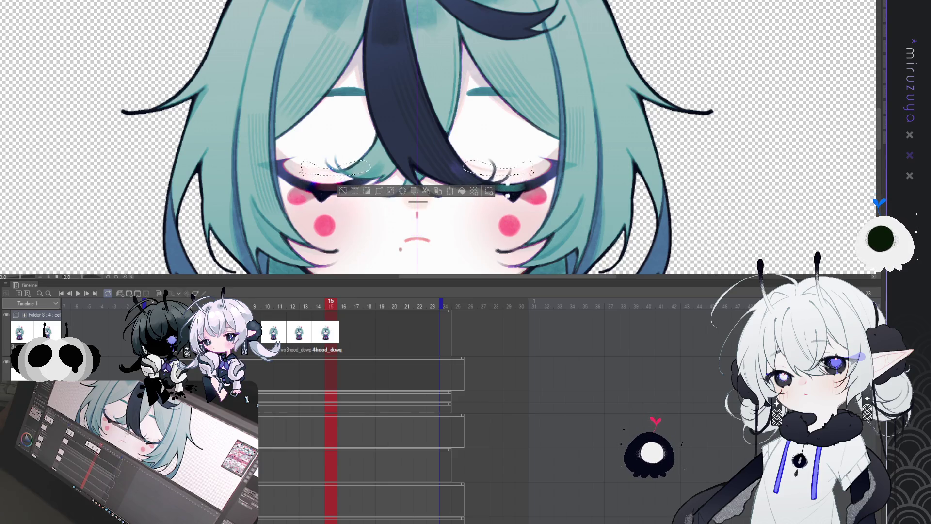
key("Down")
key("Down")
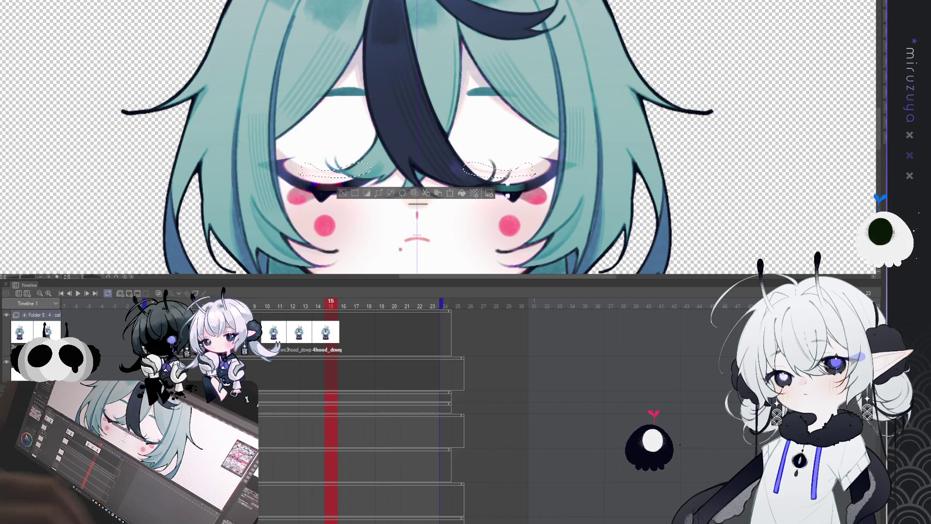
key("ctrl+d")
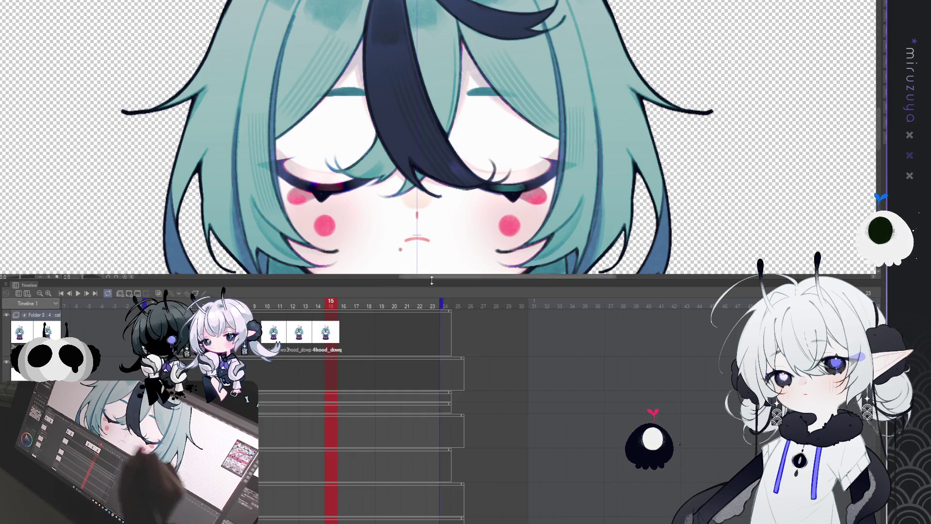
key("Left")
key("Left")
key("Right")
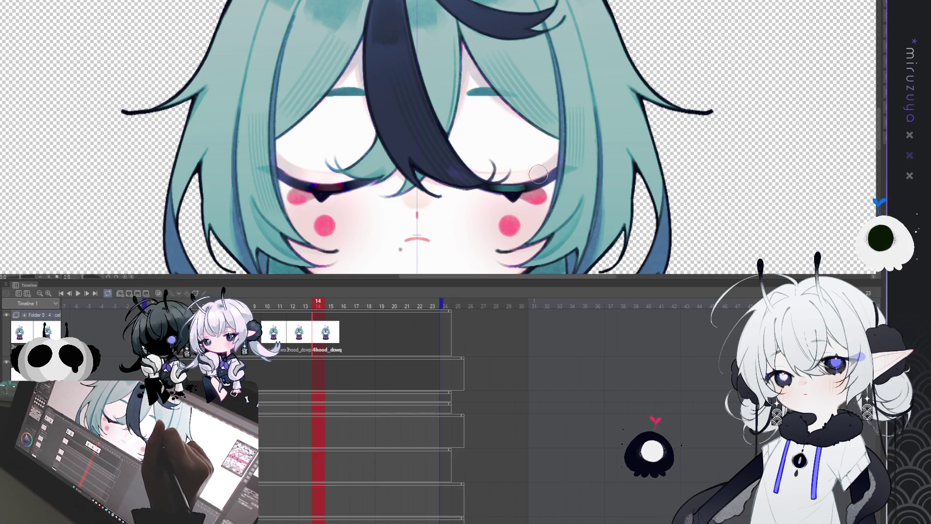
- Rotate and pan around the eye, lasso it briefly, then deselect and reset the canvas upright with Ctrl+0
mouse_move(573, 152)
left_mouse_down()
mouse_move(510, 355)
mouse_move(497, 350)
left_mouse_up()
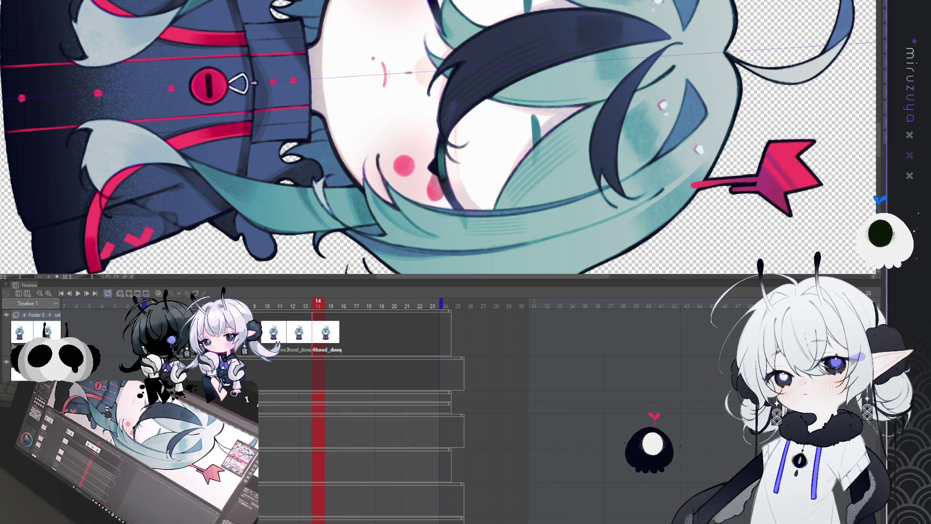
left_click_drag(695, 184, 710, 230)
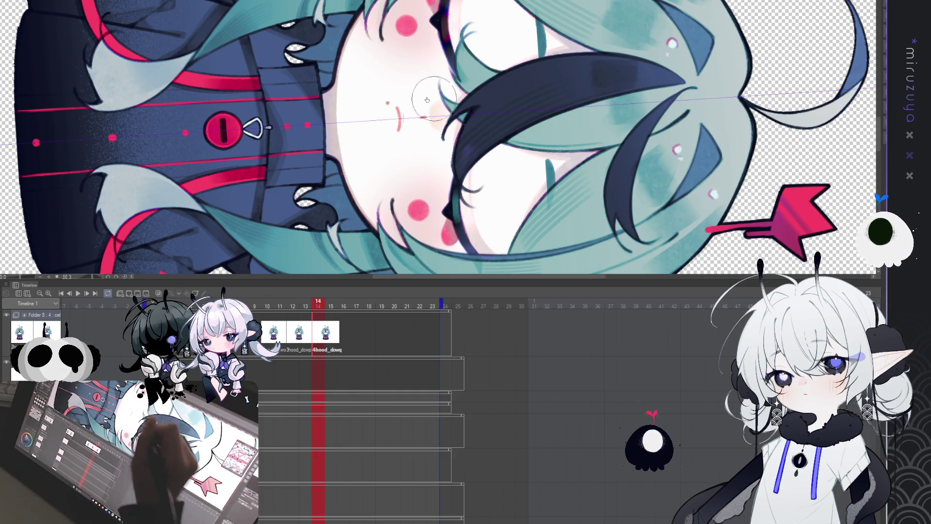
left_click_drag(437, 139, 453, 126)
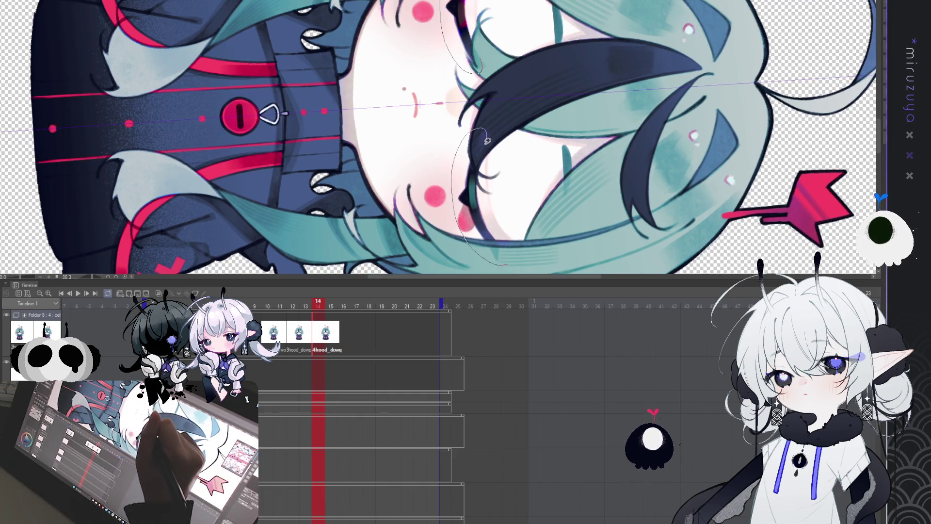
left_click_drag(514, 258, 502, 262)
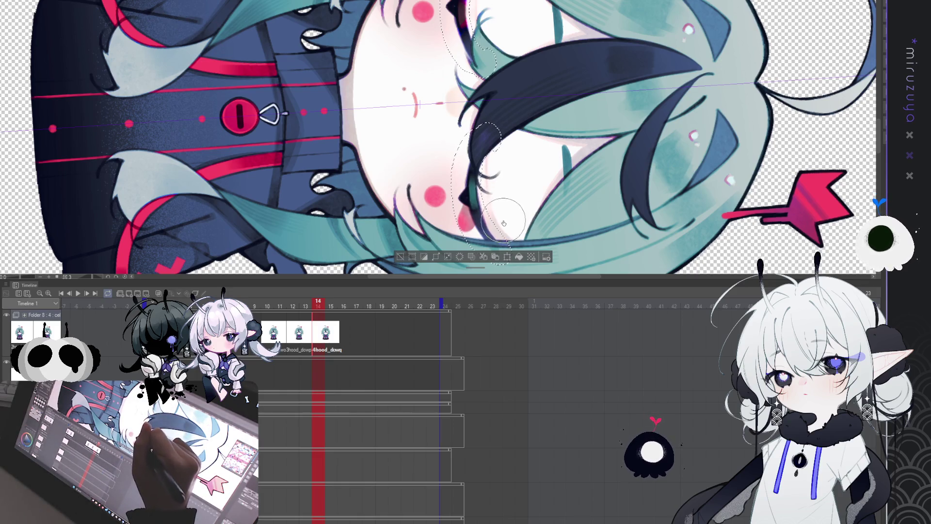
mouse_move(494, 167)
left_mouse_down()
mouse_move(472, 139)
mouse_move(466, 154)
left_mouse_up()
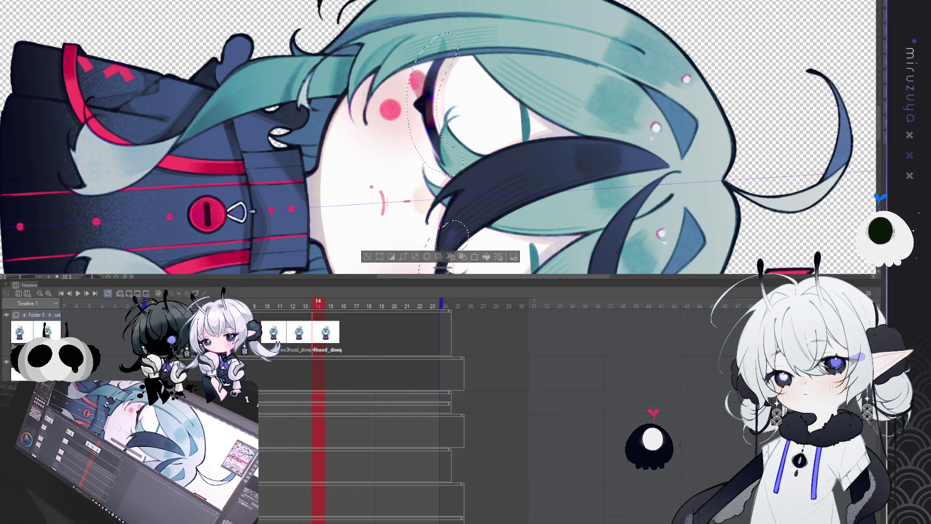
key("ctrl+d")
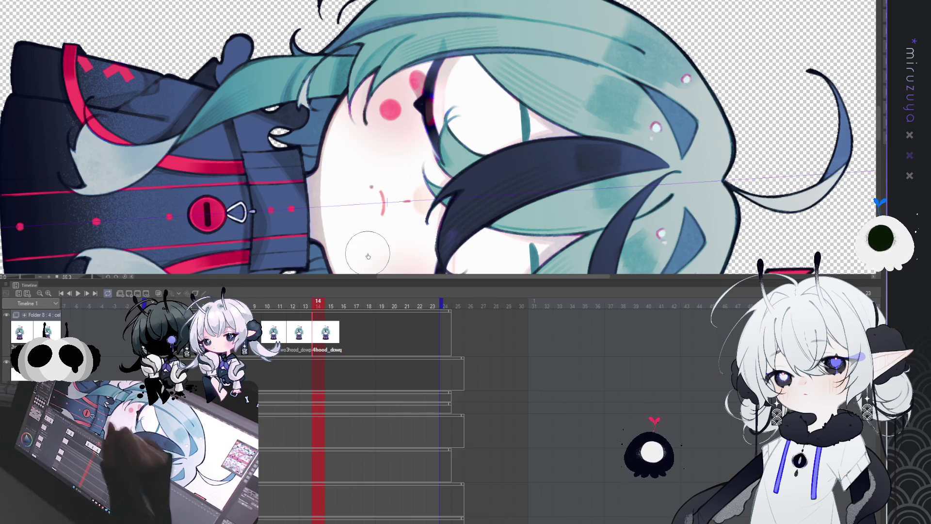
key("ctrl+0")
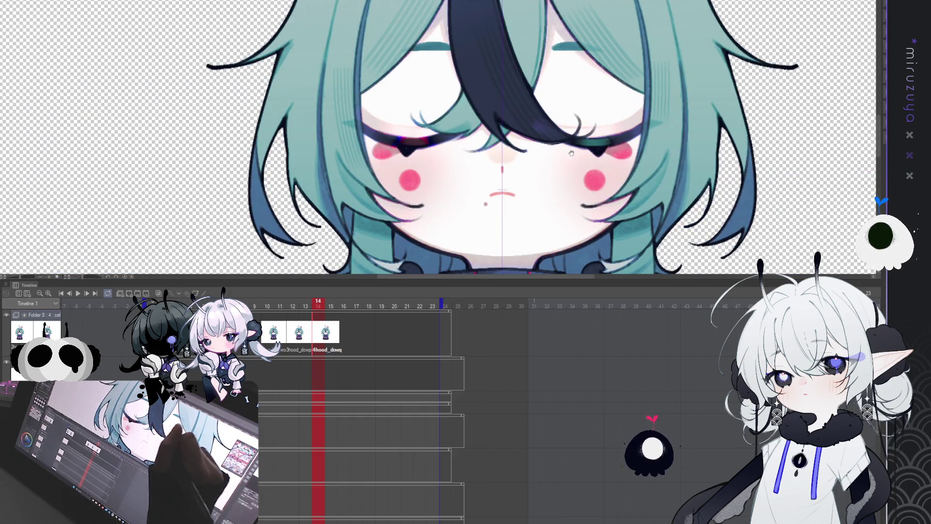
left_click_drag(571, 153, 522, 157)
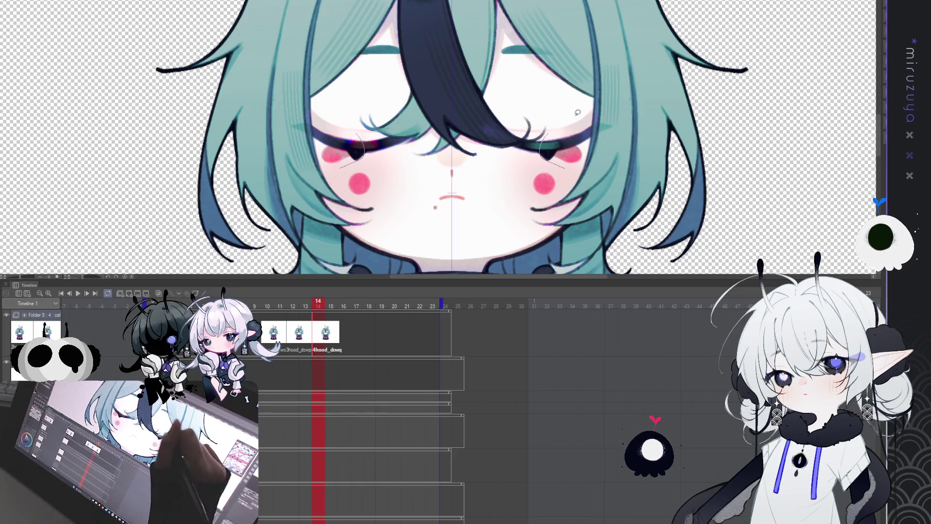
left_click_drag(578, 112, 575, 116)
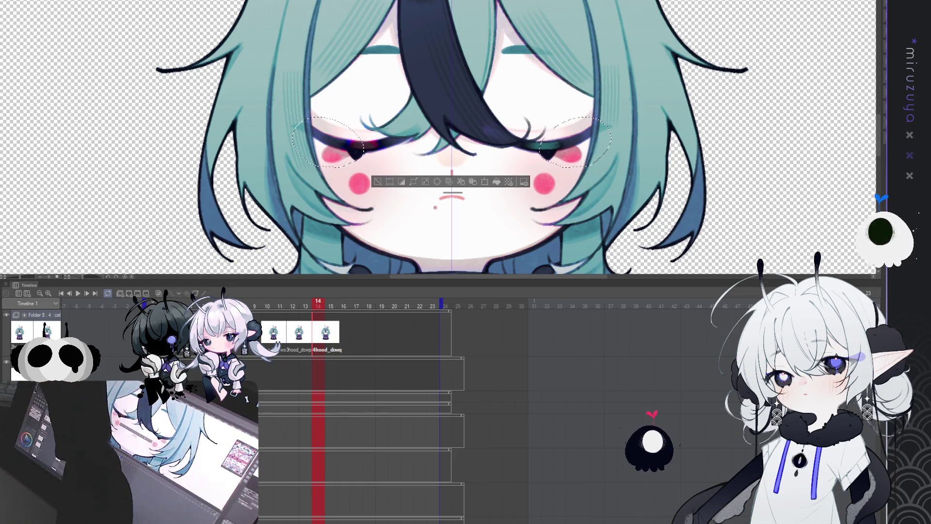
key("ctrl+d")
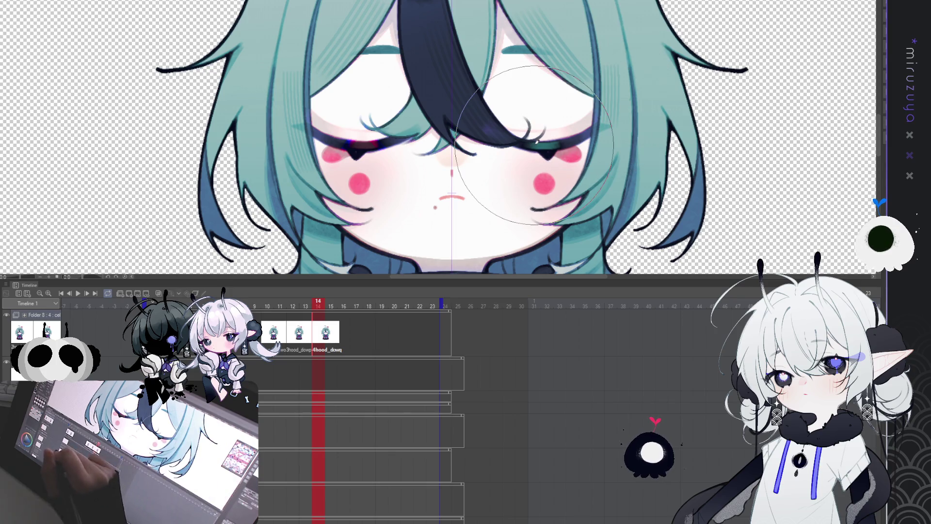
key("bracketleft")
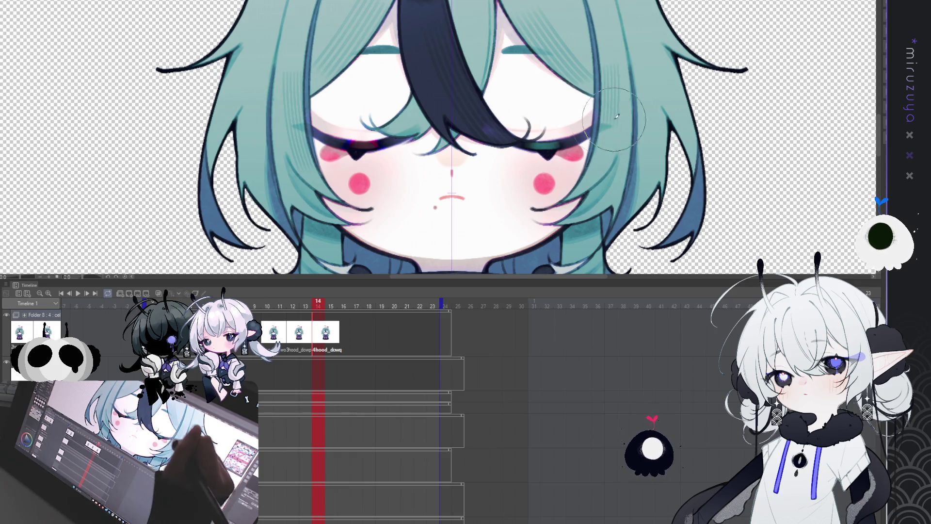
left_click_drag(572, 139, 560, 190)
left_click_drag(651, 191, 647, 154)
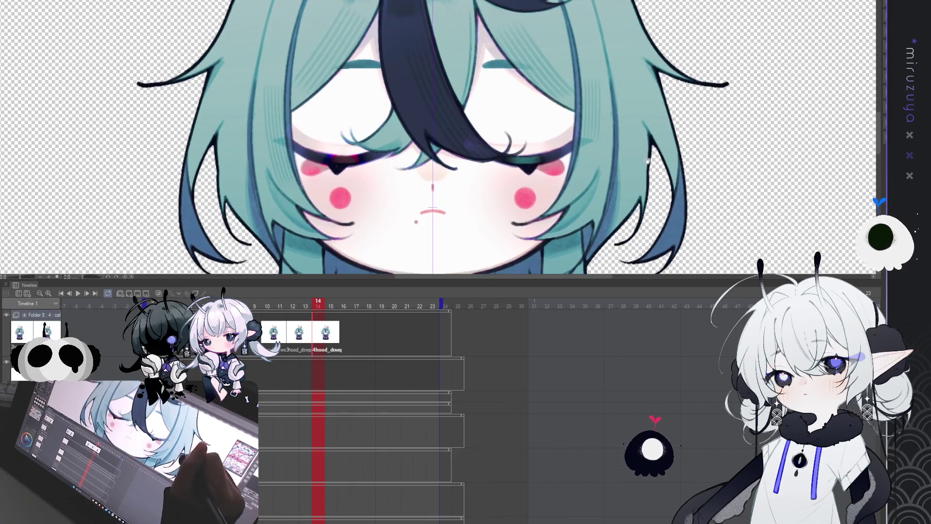
mouse_move(509, 146)
left_mouse_down()
mouse_move(568, 189)
mouse_move(517, 153)
left_mouse_up()
left_click_drag(662, 176, 510, 182)
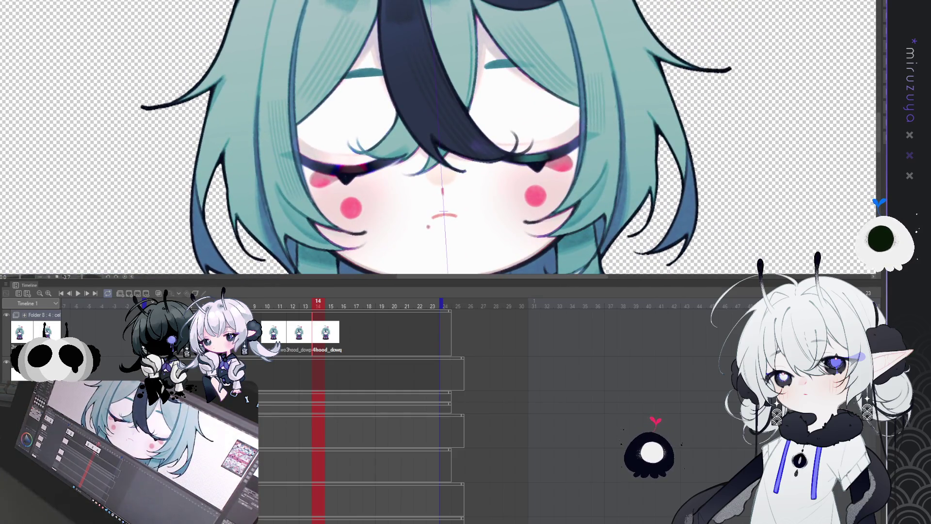
scroll(436, 146, "up", 1)
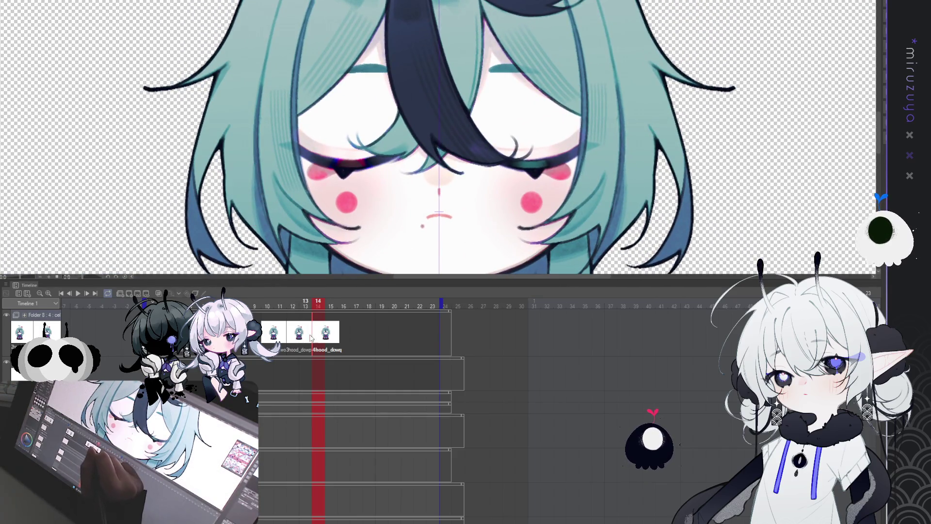
left_click(292, 332)
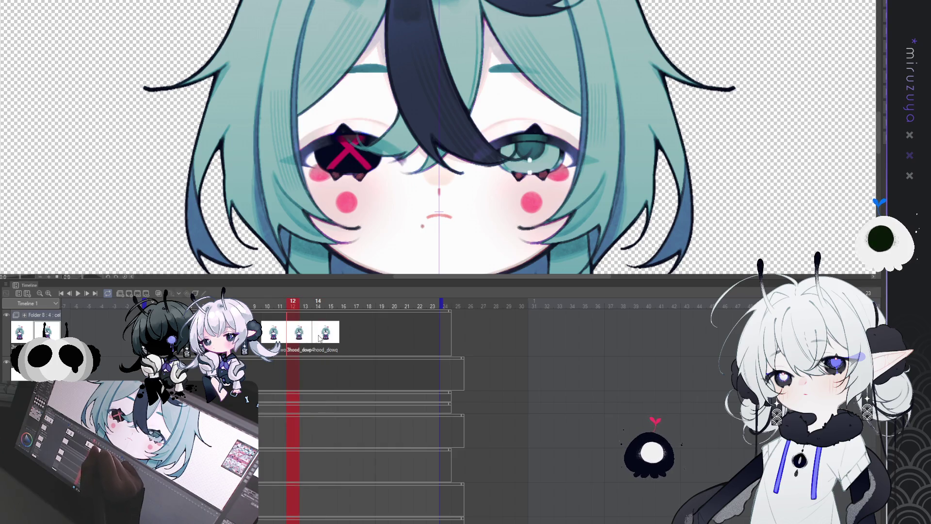
left_click(320, 339)
left_click(300, 335)
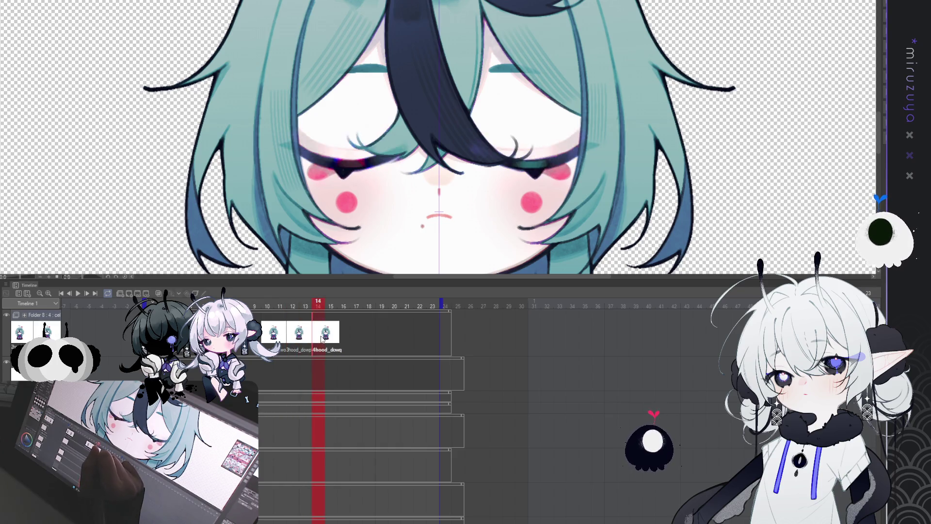
left_click(304, 336)
left_click(320, 339)
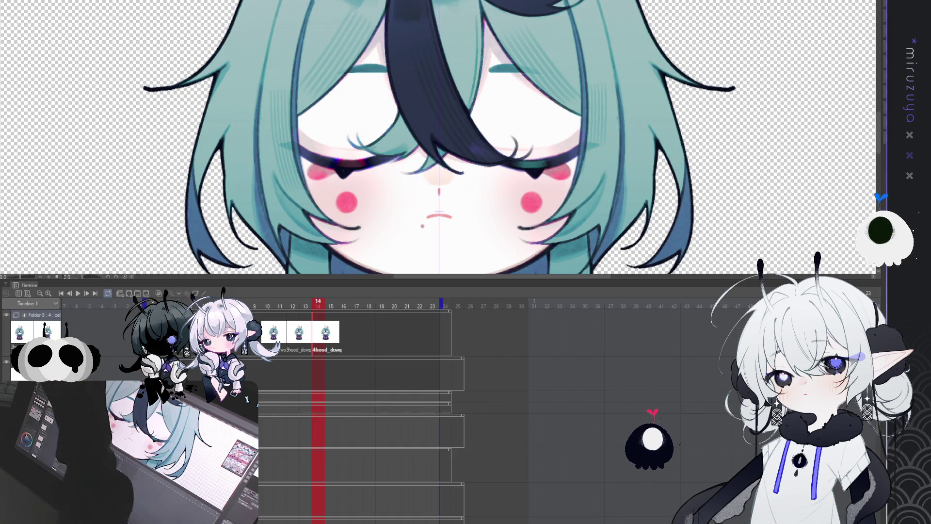
left_click_drag(283, 177, 317, 190)
mouse_move(597, 175)
left_mouse_down()
mouse_move(557, 186)
mouse_move(509, 179)
left_mouse_up()
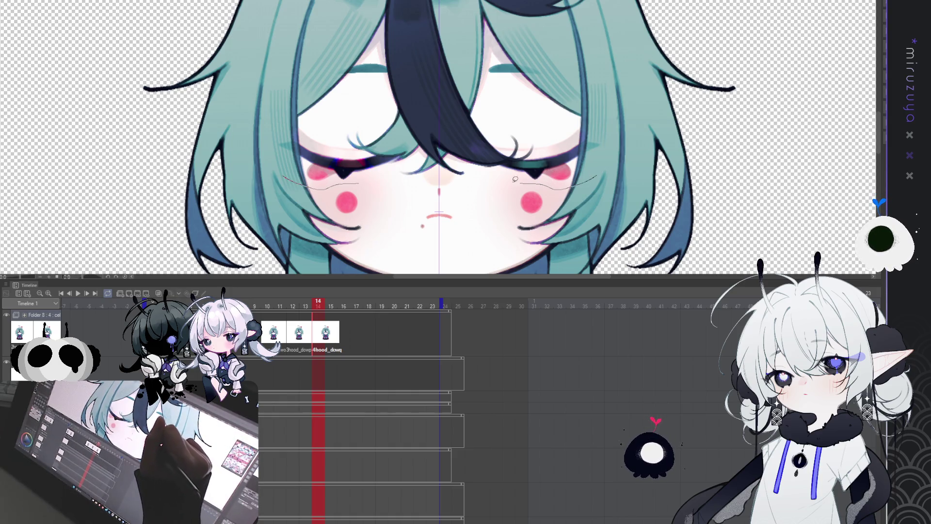
left_click_drag(465, 139, 509, 102)
left_click_drag(263, 128, 364, 101)
left_click_drag(593, 108, 623, 143)
key("ctrl+shift+a")
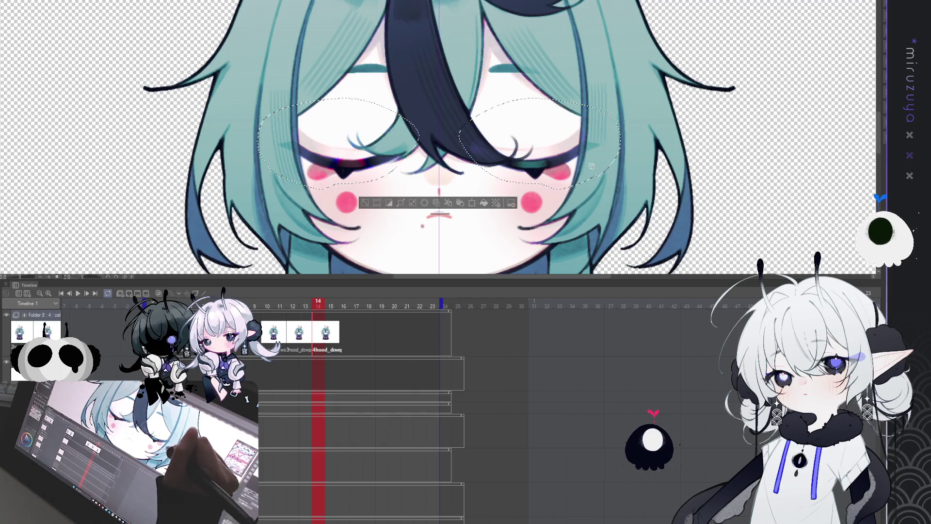
left_click_drag(421, 145, 436, 111)
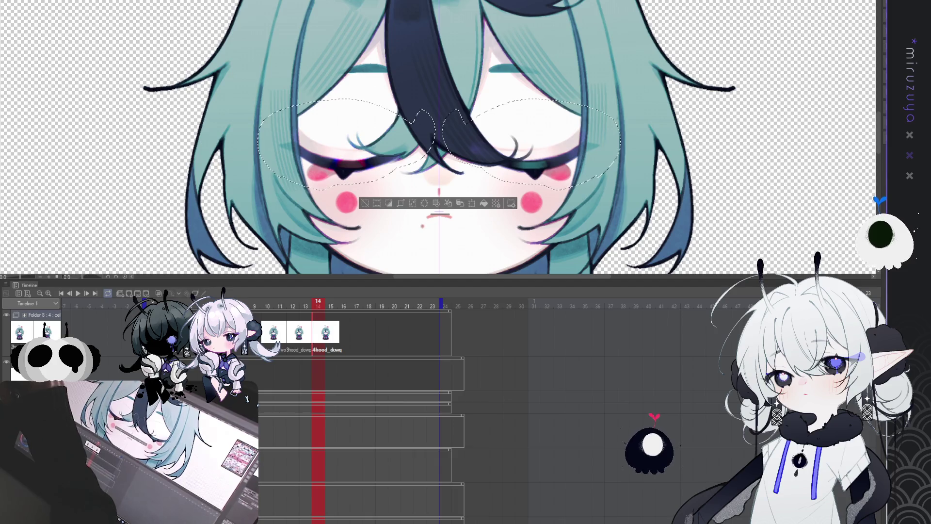
key("Delete")
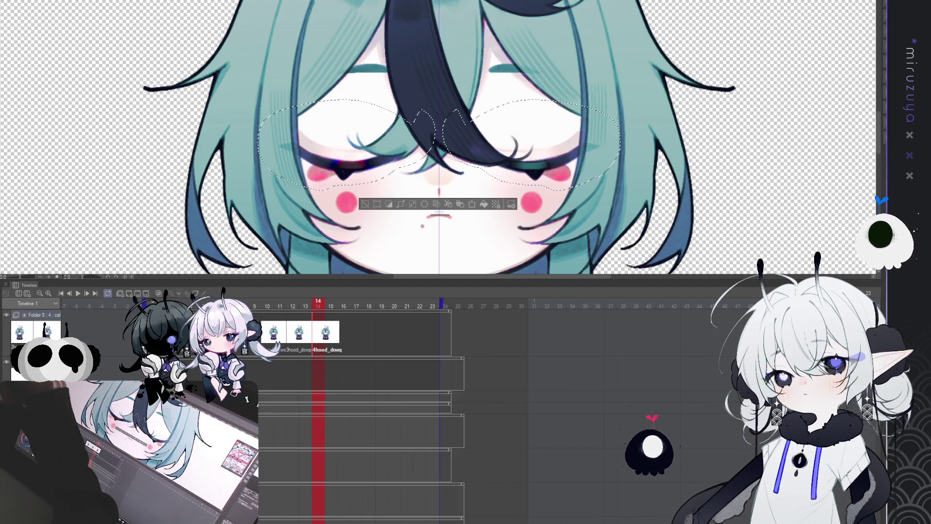
key("ctrl+d")
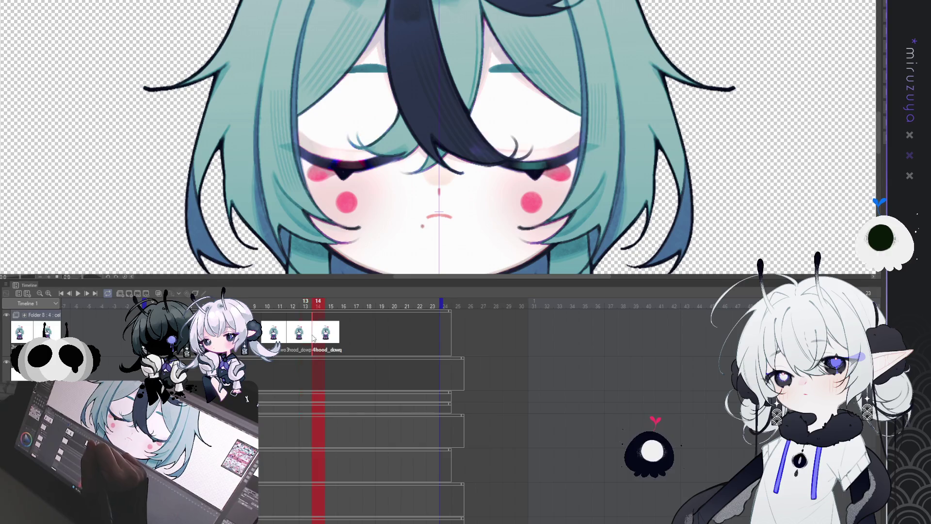
left_click(309, 336)
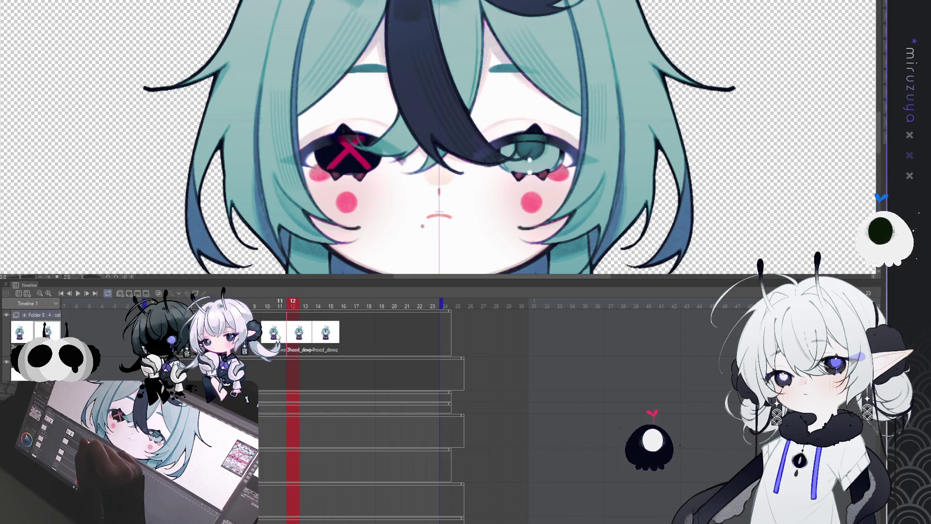
left_click(326, 335)
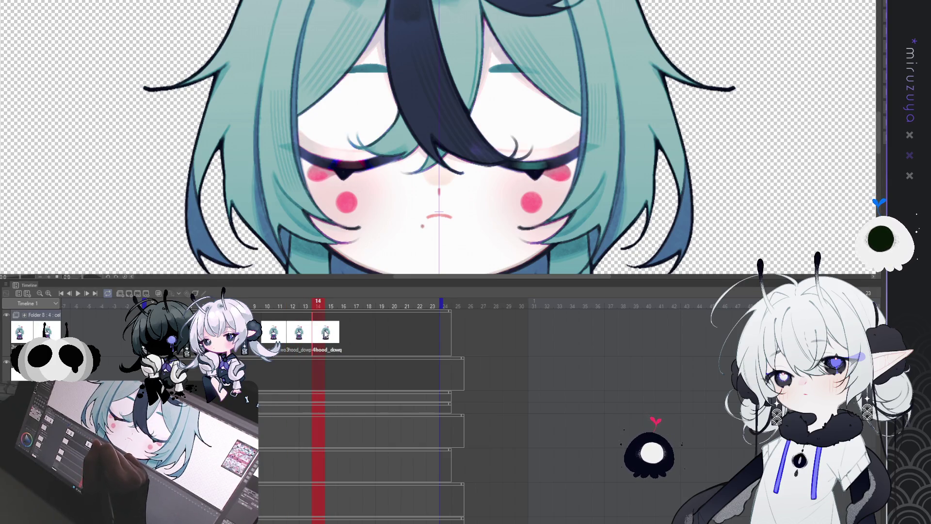
left_click(303, 335)
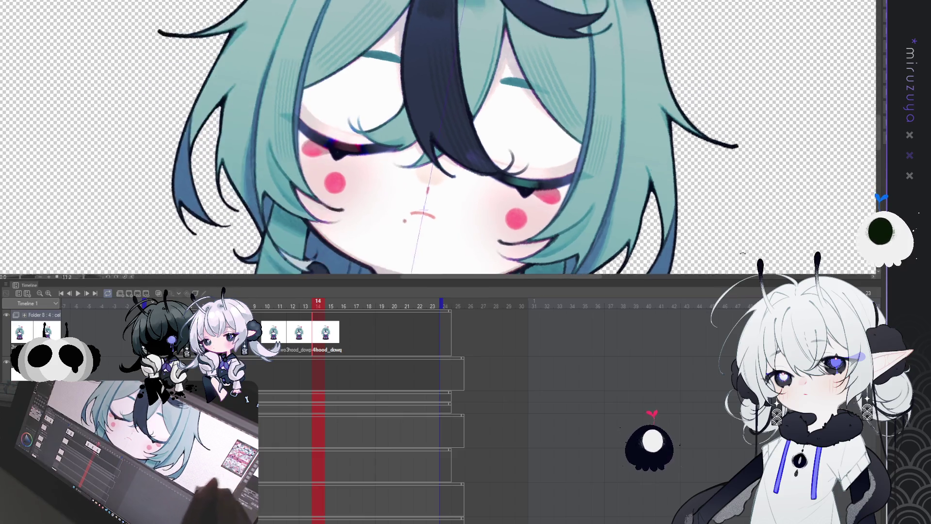
left_click_drag(437, 146, 510, 218)
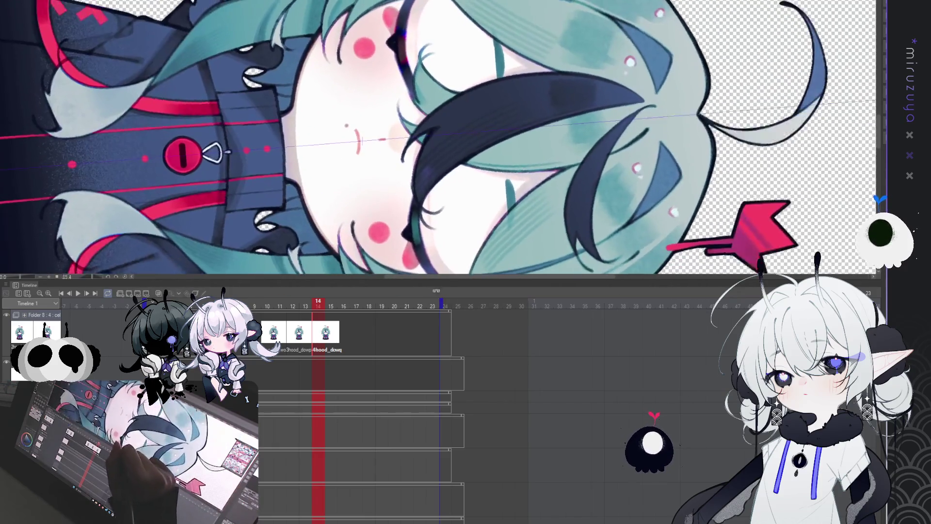
left_click_drag(437, 146, 473, 182)
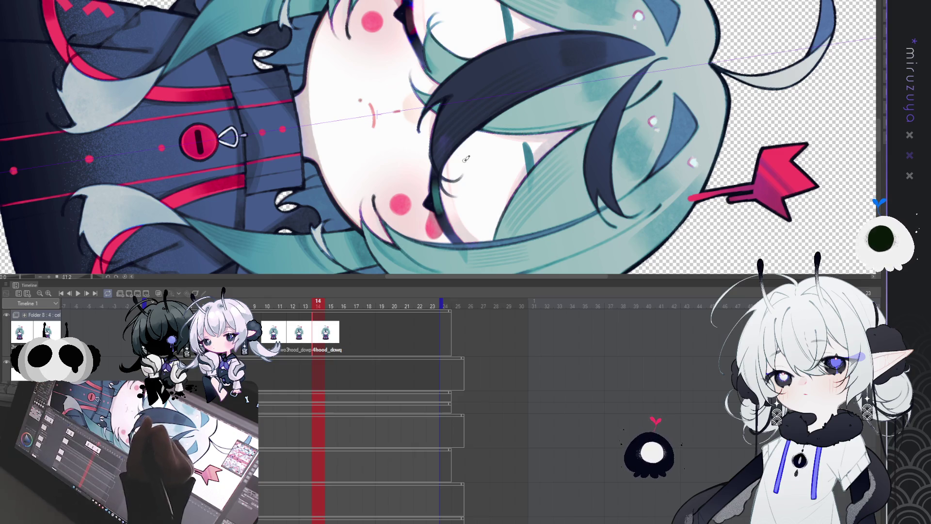
left_click_drag(437, 135, 421, 81)
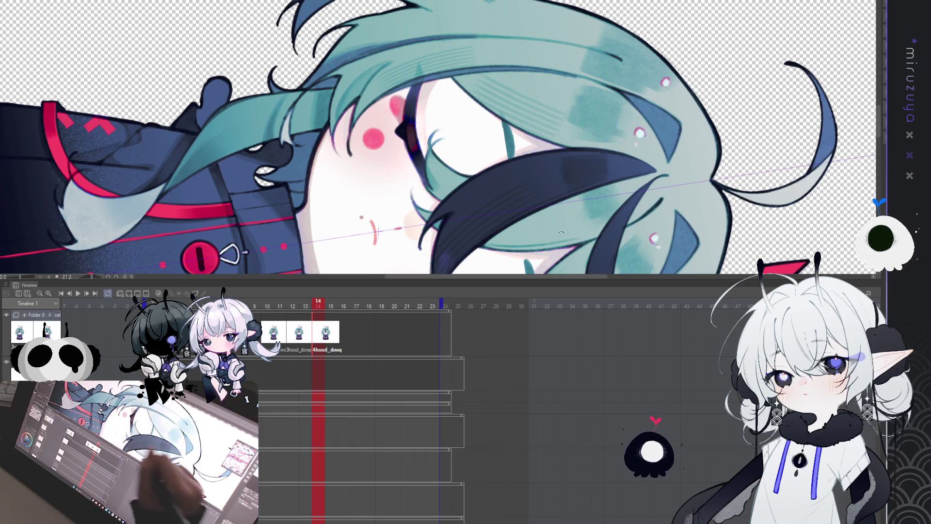
left_click_drag(437, 176, 651, 153)
key("ctrl+minus")
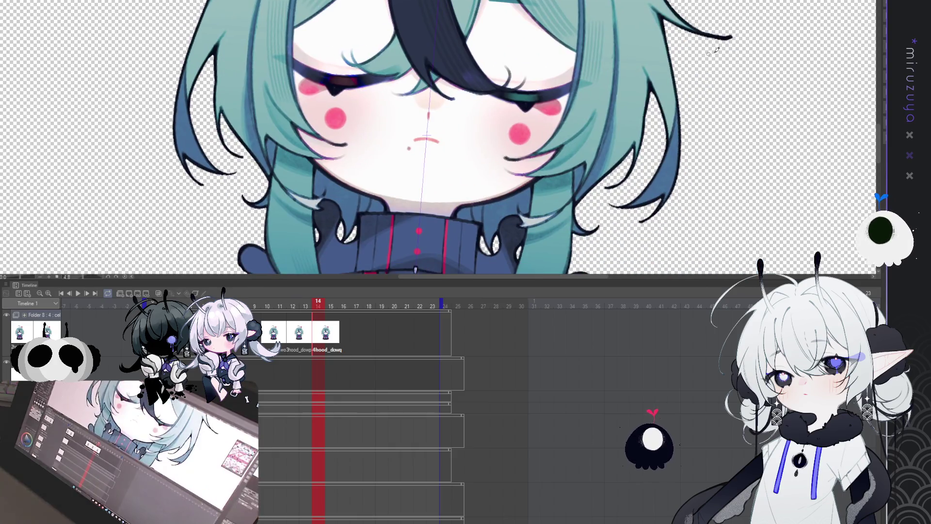
- Reframe the face, start at frame 16 and play the blink through before stopping
key("ctrl+minus")
key("ctrl+minus")
key("ctrl+plus")
key("ctrl+plus")
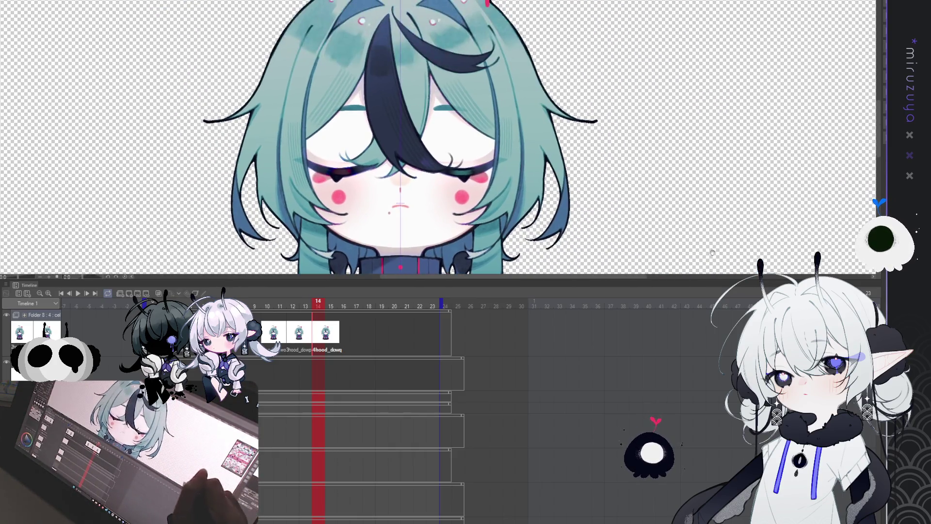
key("ctrl+plus")
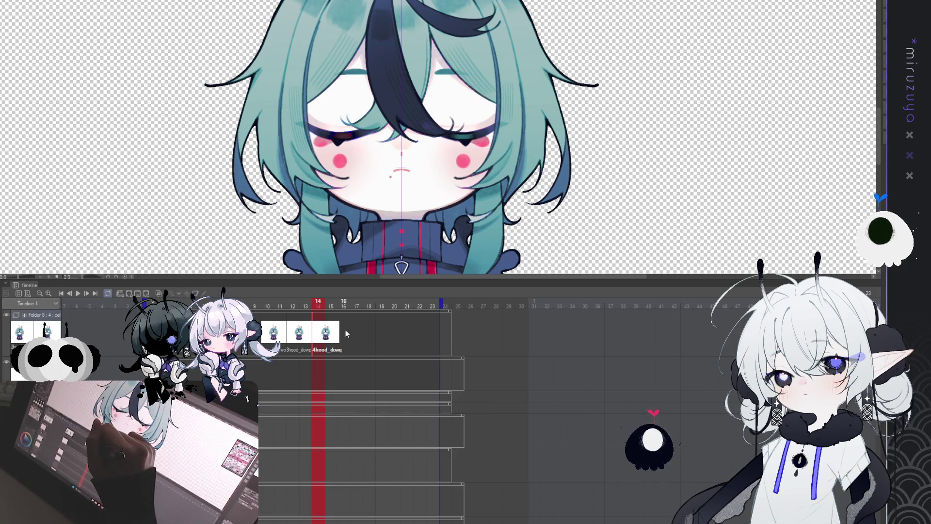
left_click(342, 306)
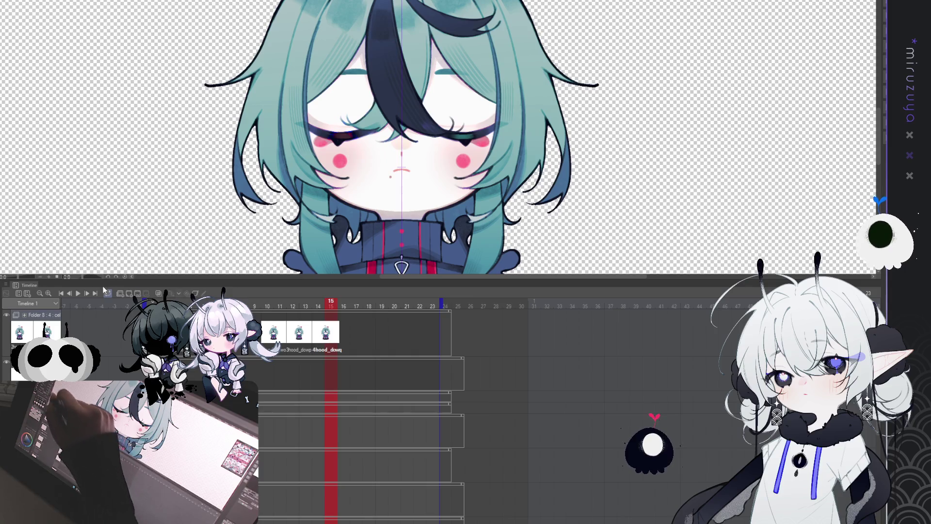
left_click(62, 293)
left_click(78, 293)
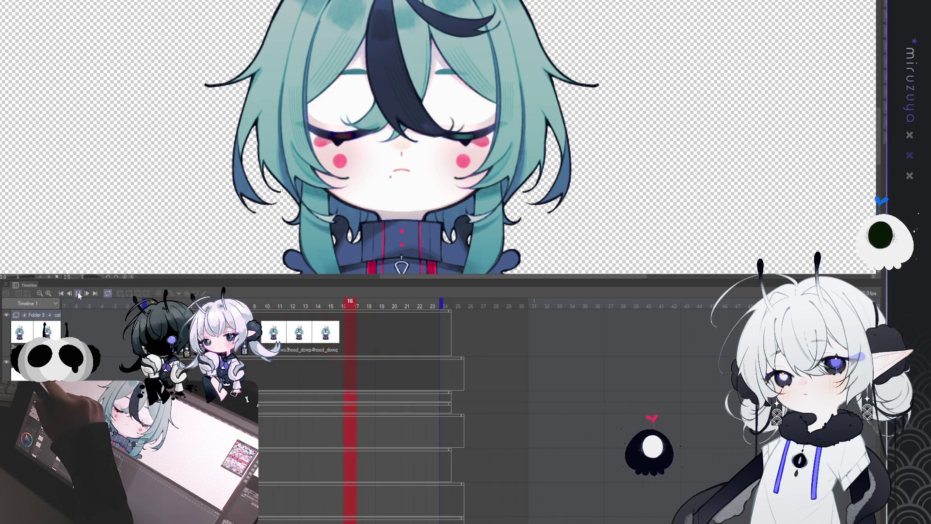
left_click(78, 292)
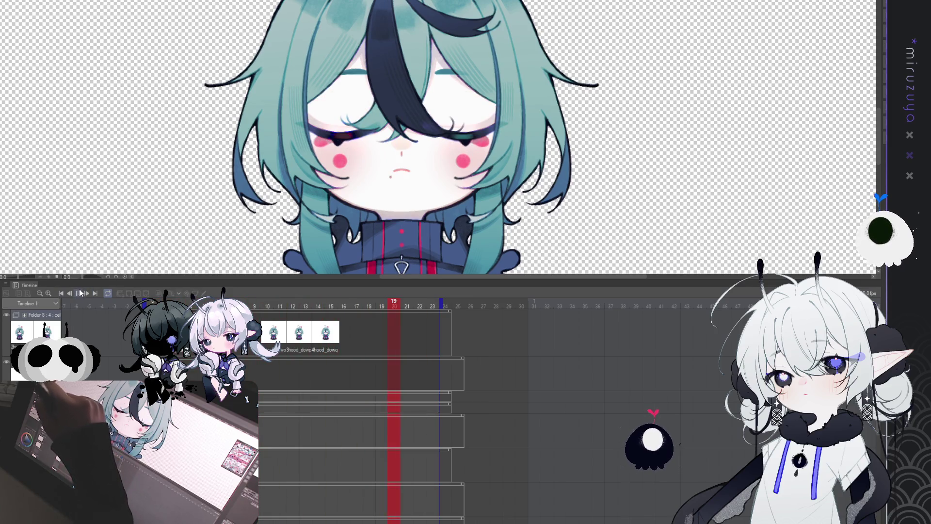
- Jump back to frame 11 and delete the cel there
left_click(286, 332)
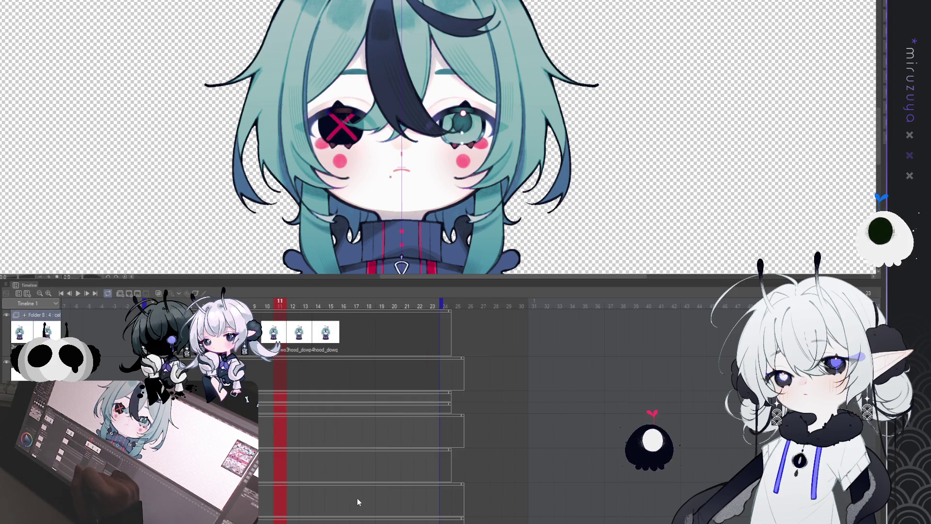
key("Delete")
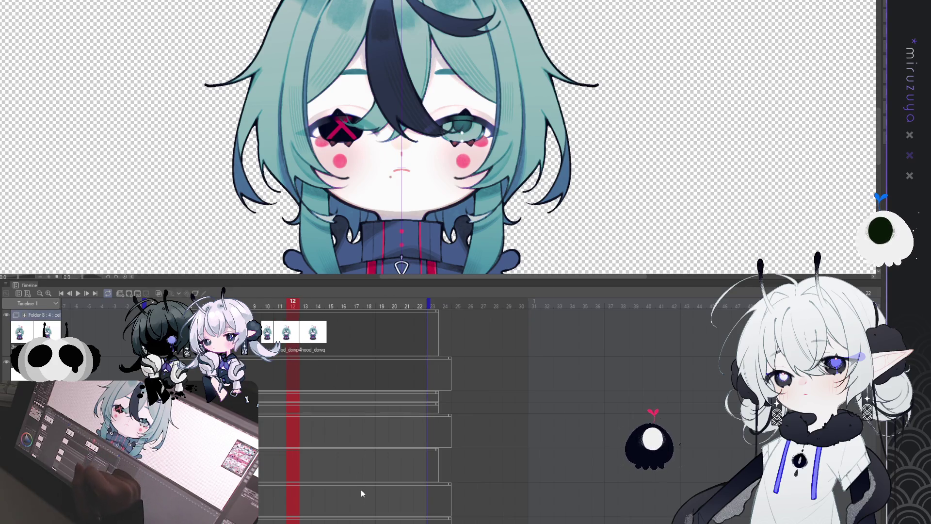
- Drop a frame, then assign the X-eye and remaining blink drawings as cels on frames 13, 14 and 15
key("Delete")
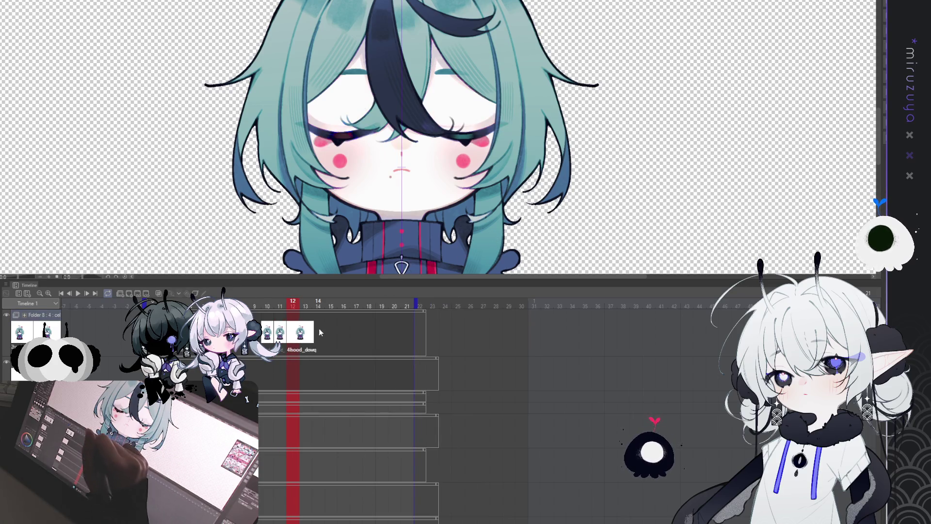
key("Right")
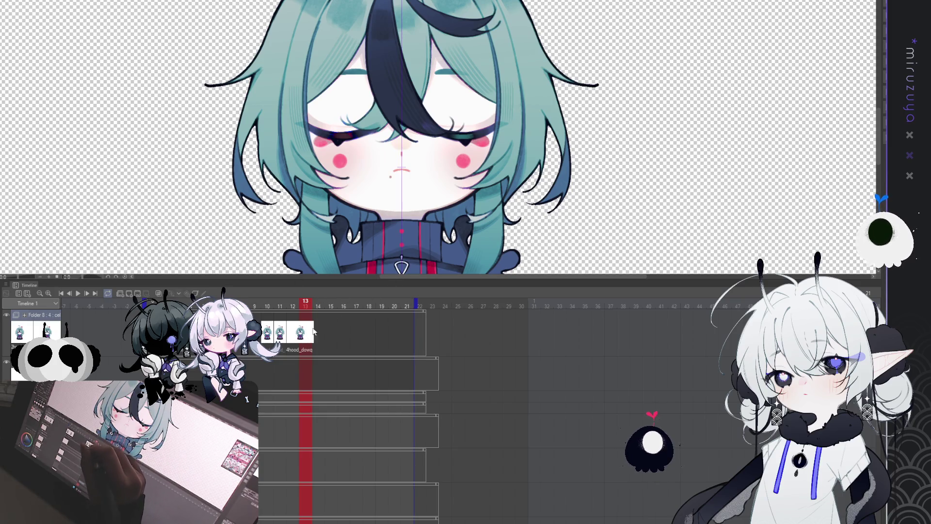
key("ctrl+Right")
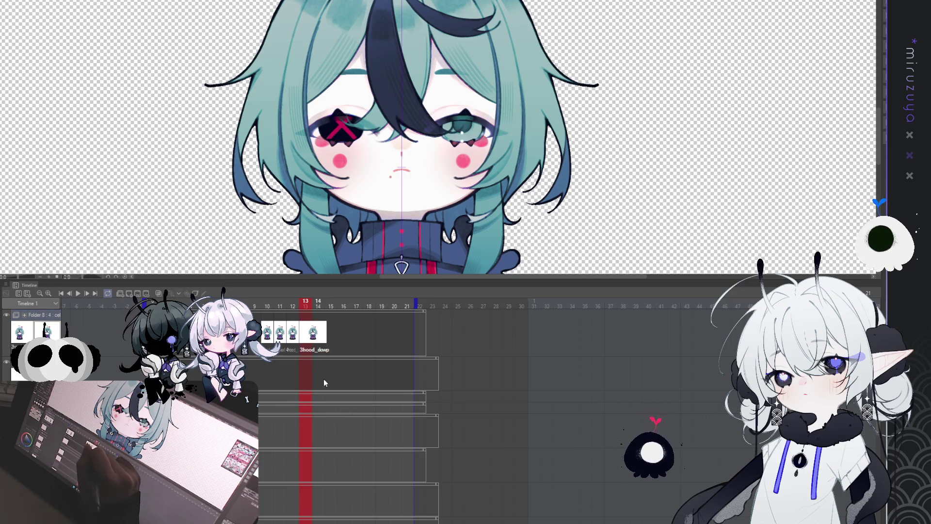
left_click(323, 336)
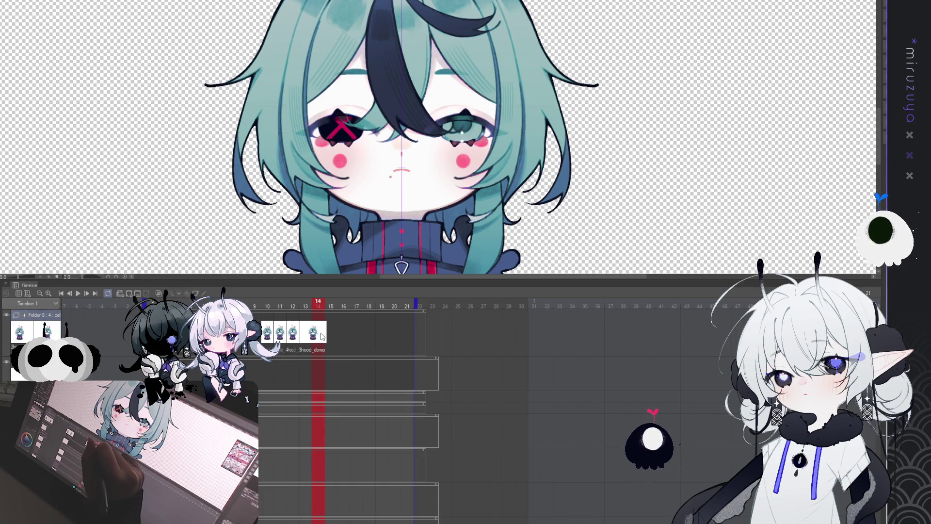
key("ctrl+Right")
left_click(335, 333)
key("ctrl+Right")
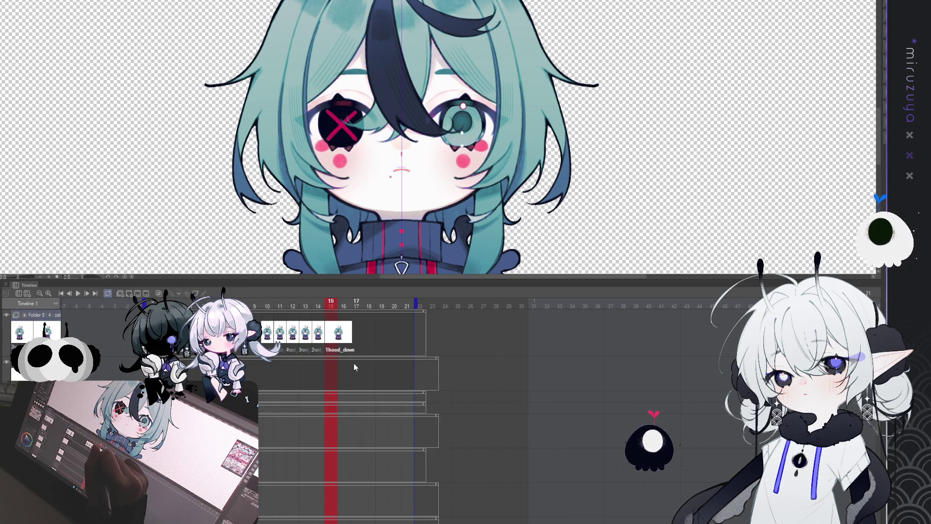
- Preview the blink, check frames 13 and 12, and insert a frame so the closed-eye drawing holds one frame longer
left_click(78, 294)
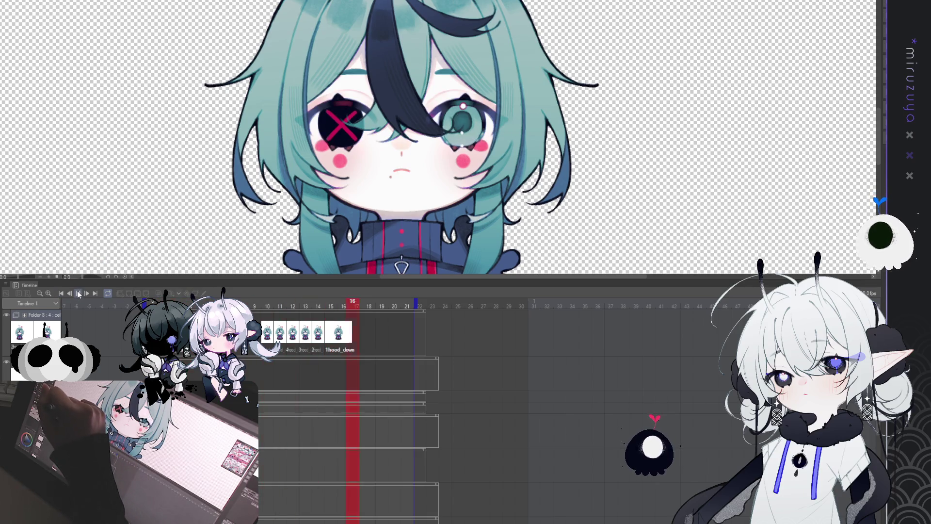
left_click(79, 294)
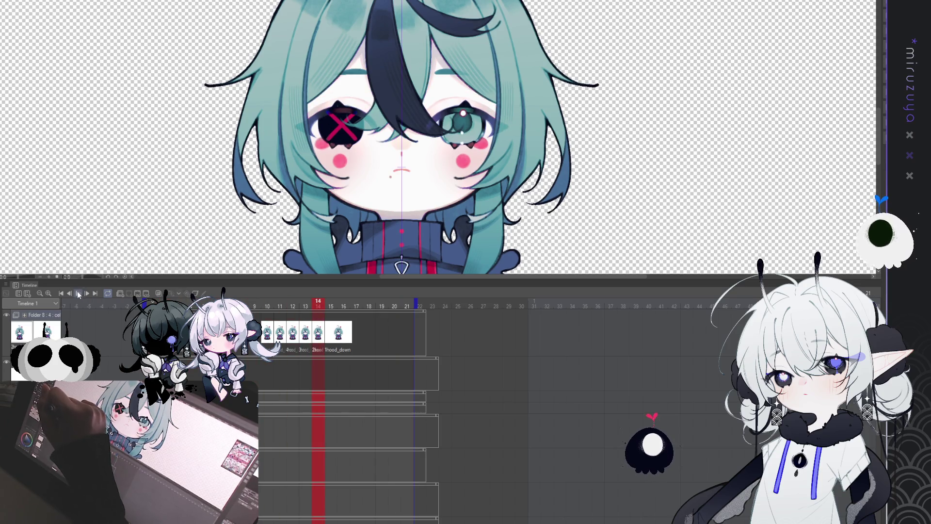
left_click(292, 337)
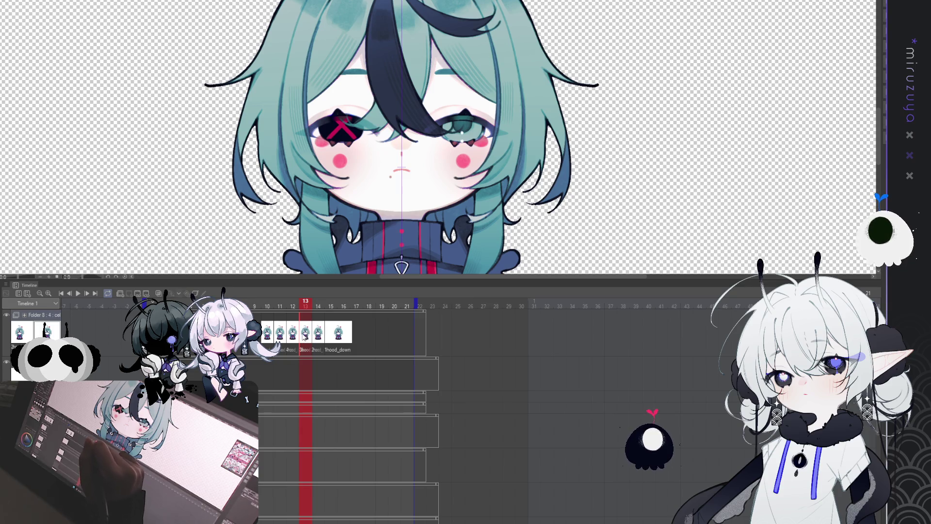
left_click(293, 335)
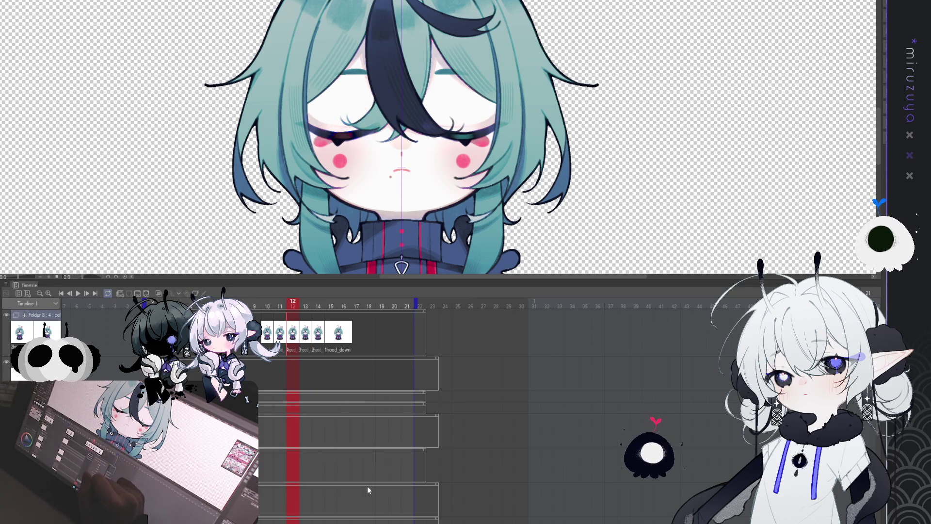
key("ctrl+shift+i")
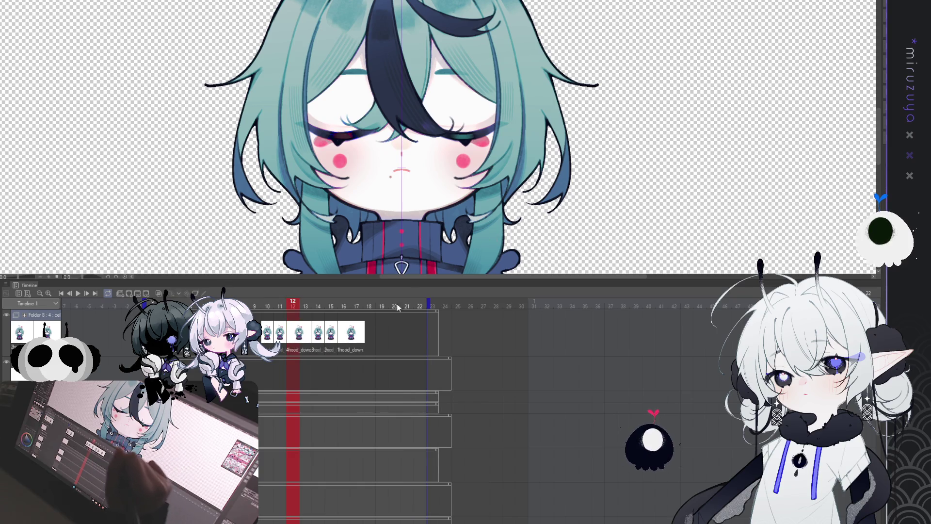
- Step from frame 11 toward frame 15 to review the retimed blink
left_click(280, 333)
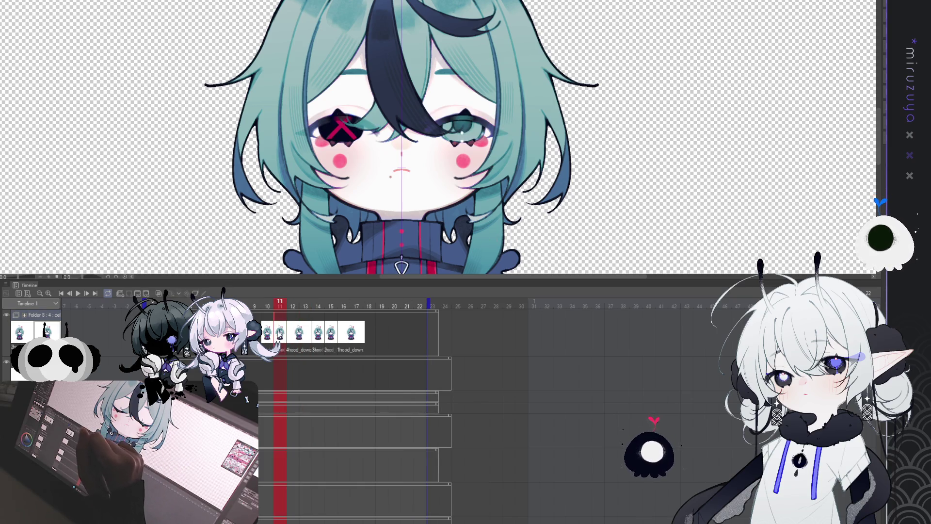
left_click(293, 334)
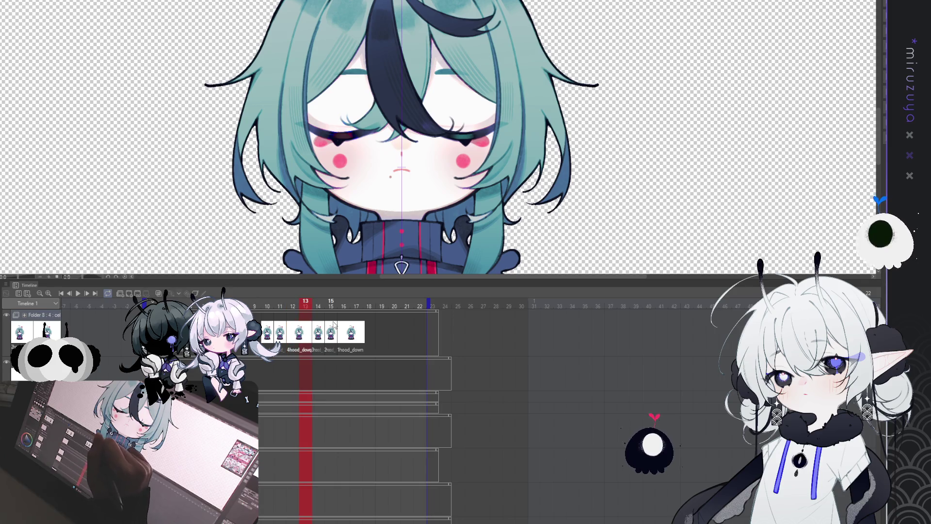
left_click(318, 334)
- Play the blink, scrub frames 13–14, then trim one frame so the animation ends at frame 21
left_click(77, 294)
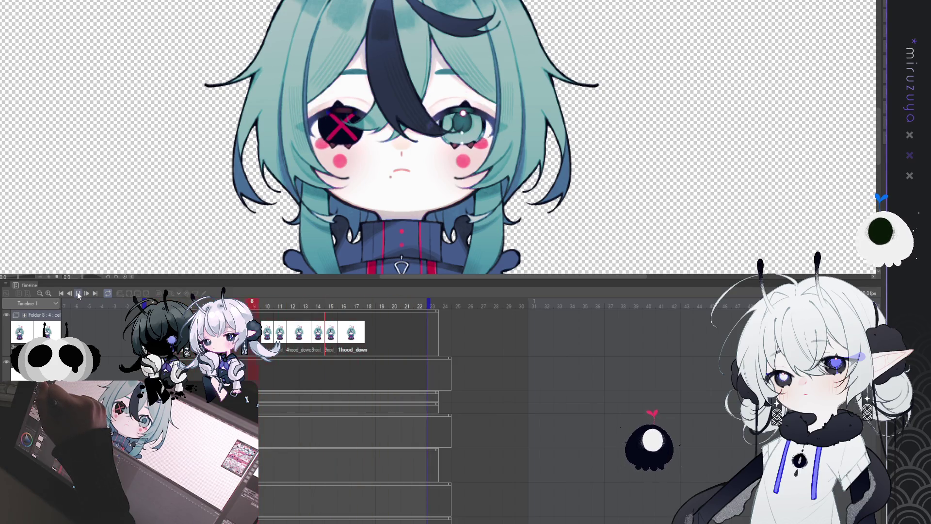
left_click(78, 294)
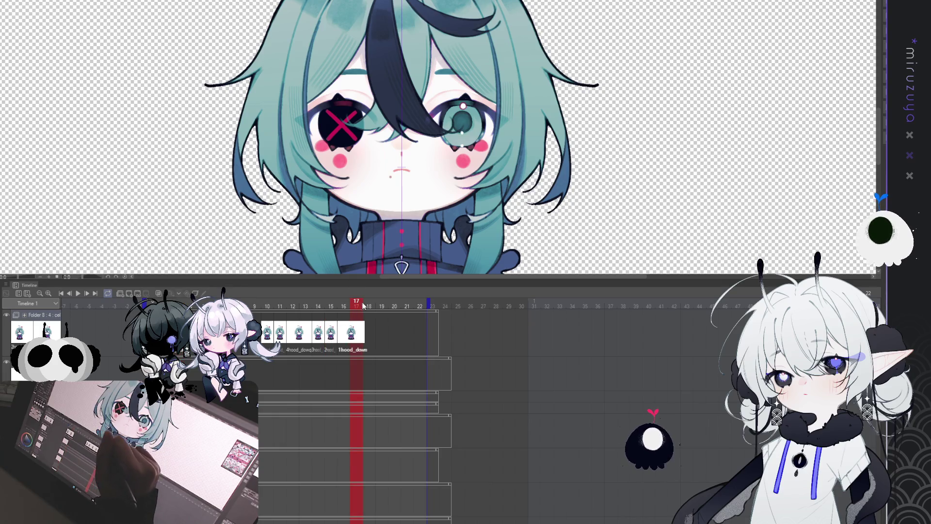
left_click(305, 301)
key("Right")
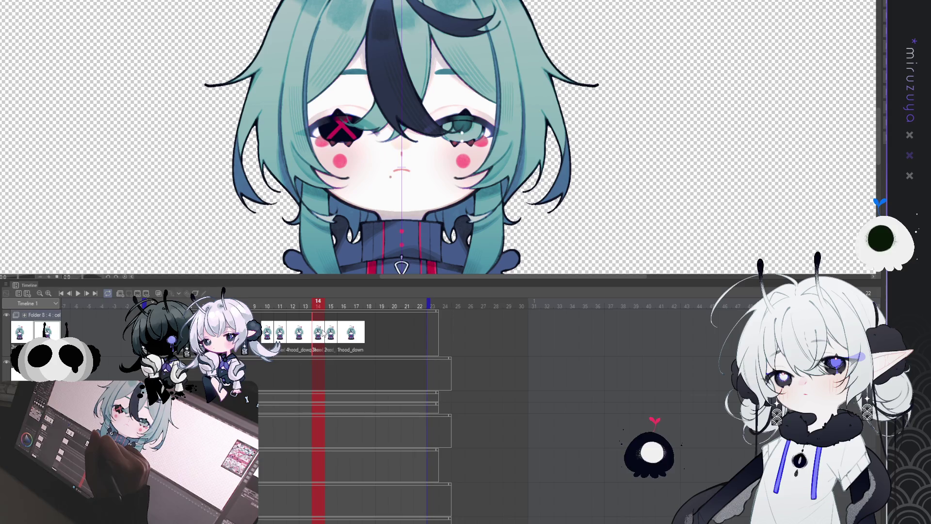
left_click(78, 293)
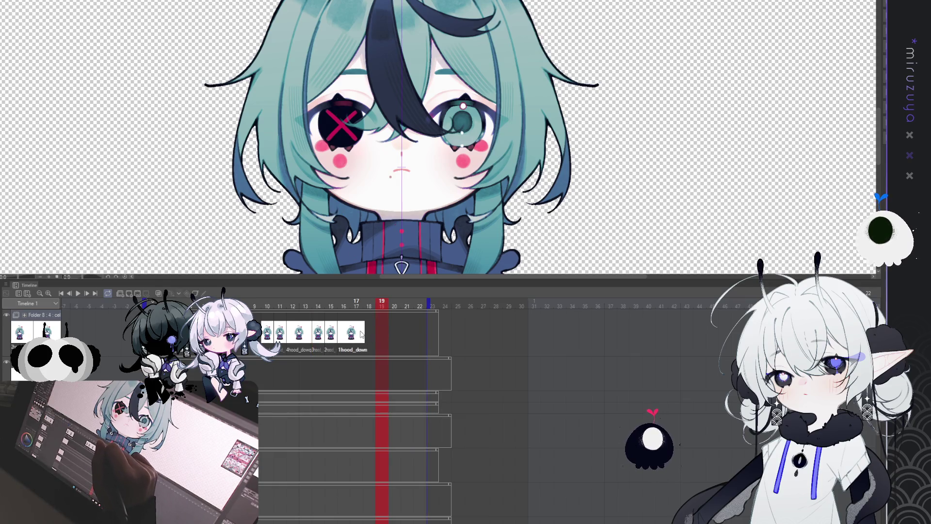
key("space")
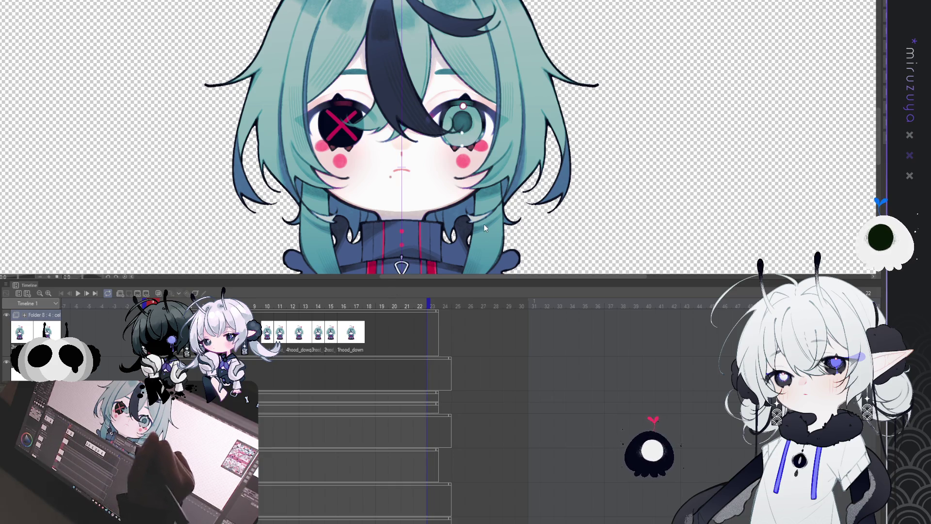
key("ctrl+z")
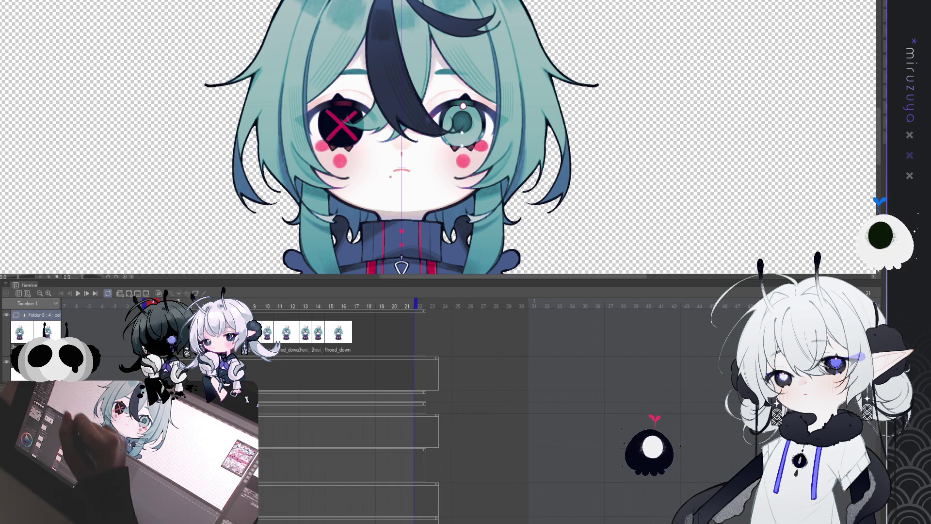
left_click(79, 294)
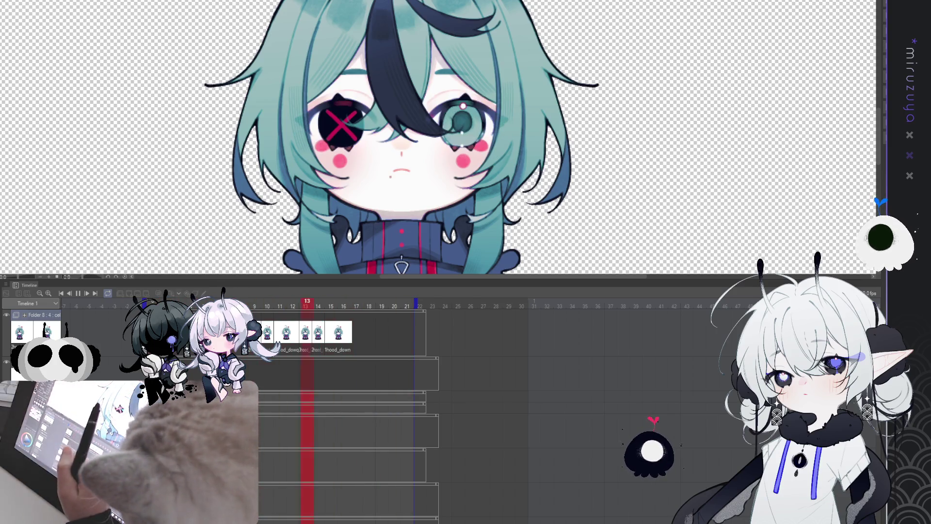
key("space")
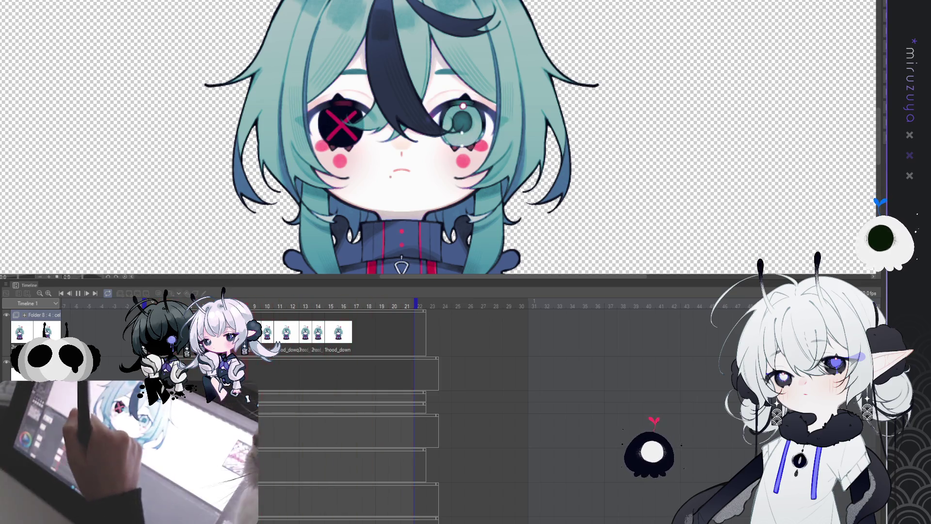
left_click(78, 292)
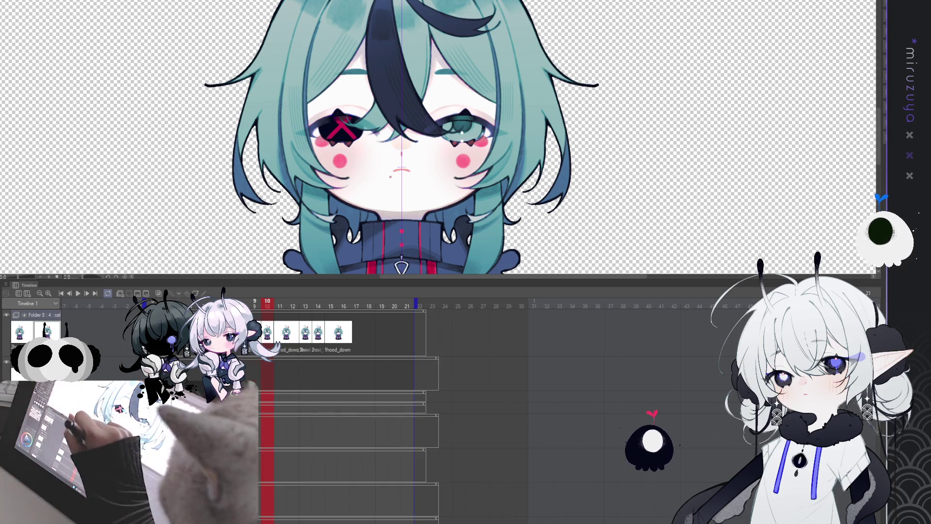
key("Left")
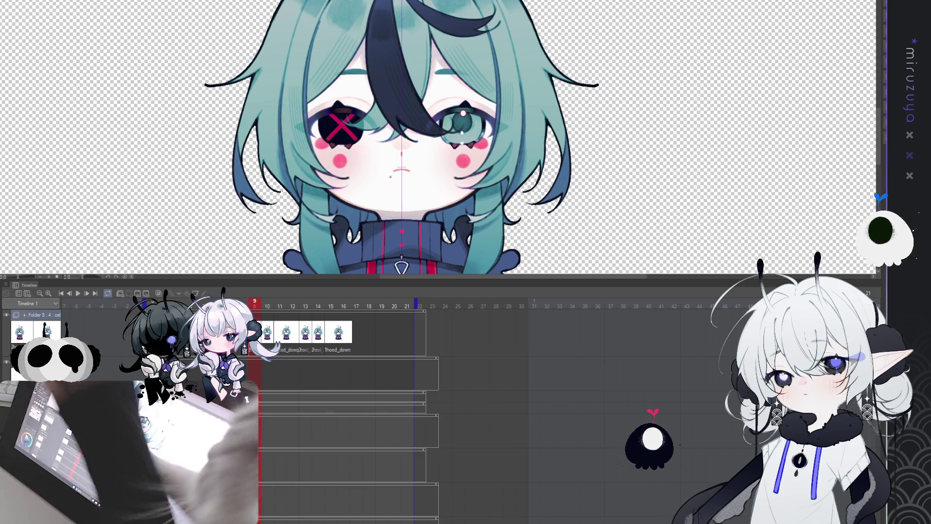
- Insert a frame at frames 11, 15 and 17 so those blink drawings each hold one frame longer
key("Insert")
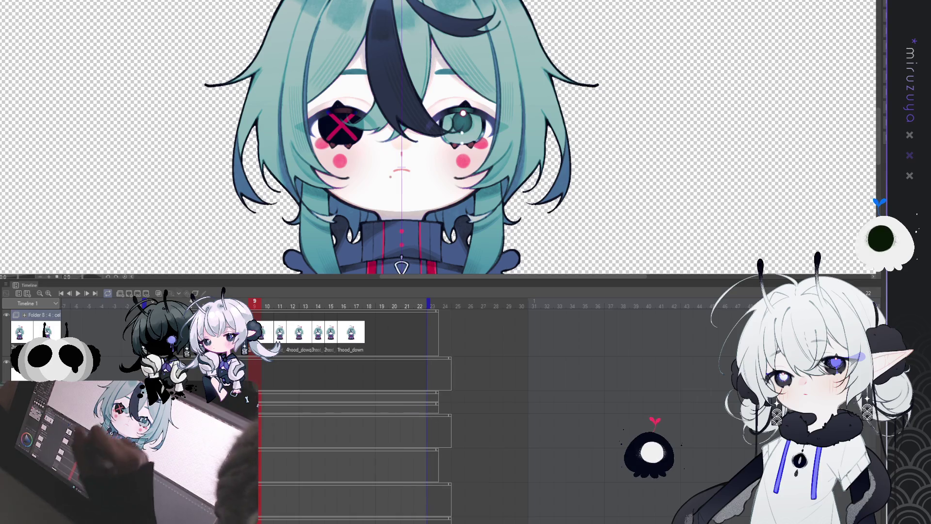
left_click(280, 333)
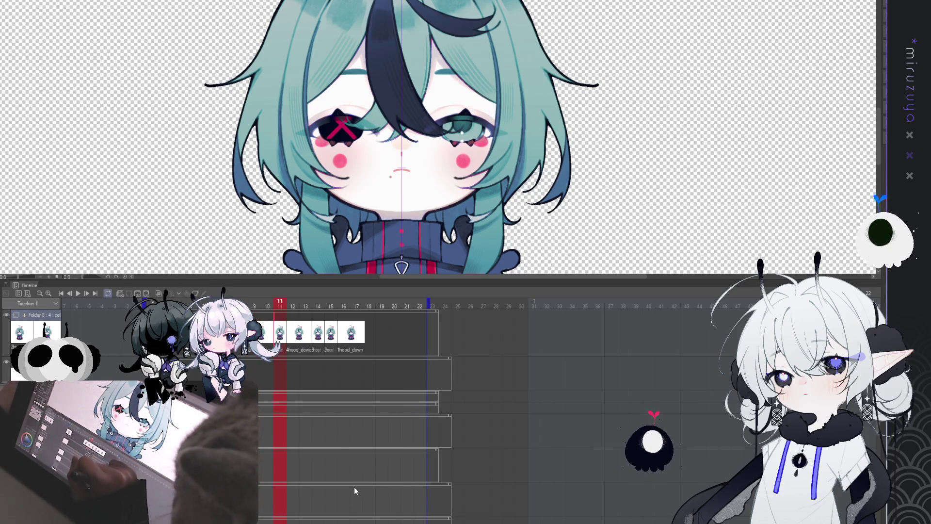
key("Insert")
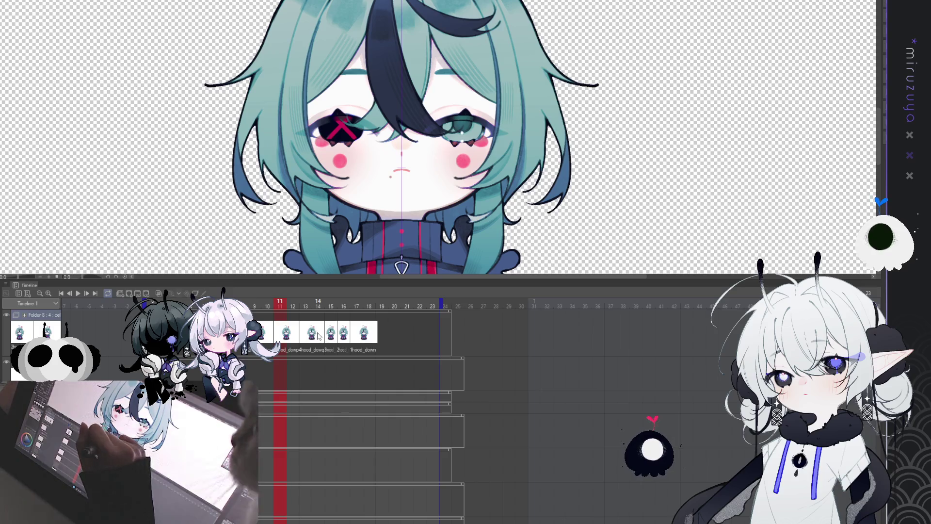
left_click(319, 309)
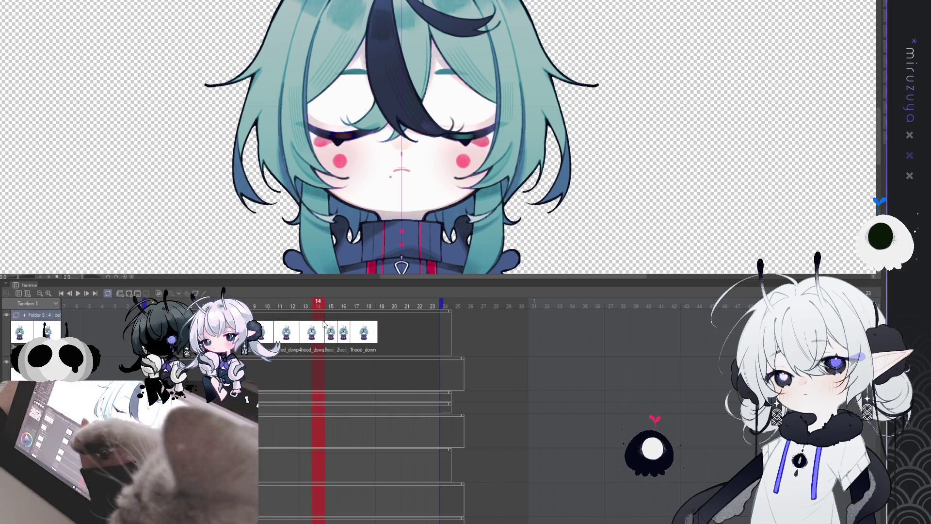
left_click(332, 308)
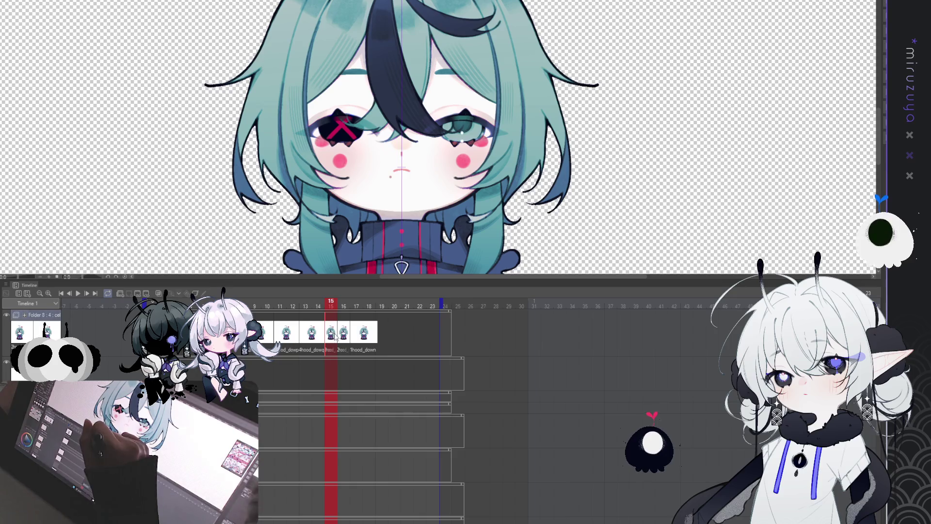
key("Insert")
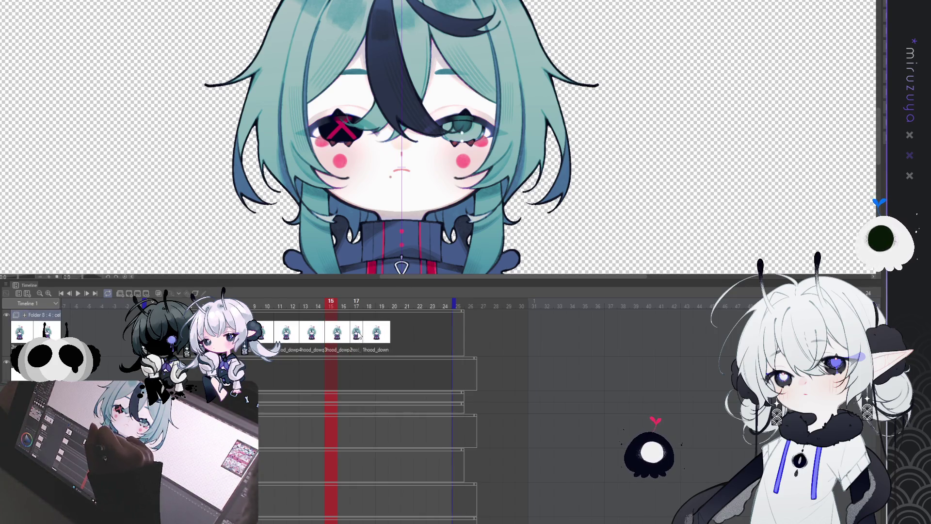
left_click(357, 335)
key("Insert")
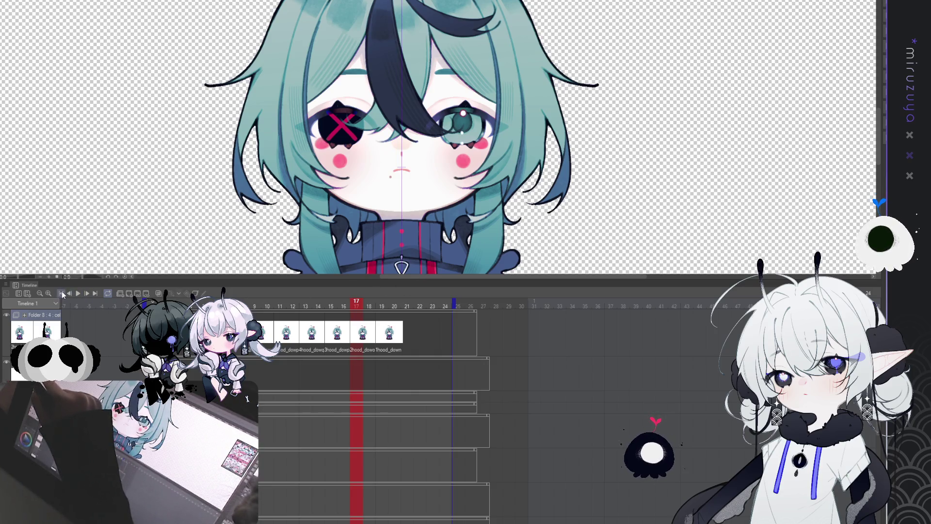
left_click(78, 294)
left_click(78, 294)
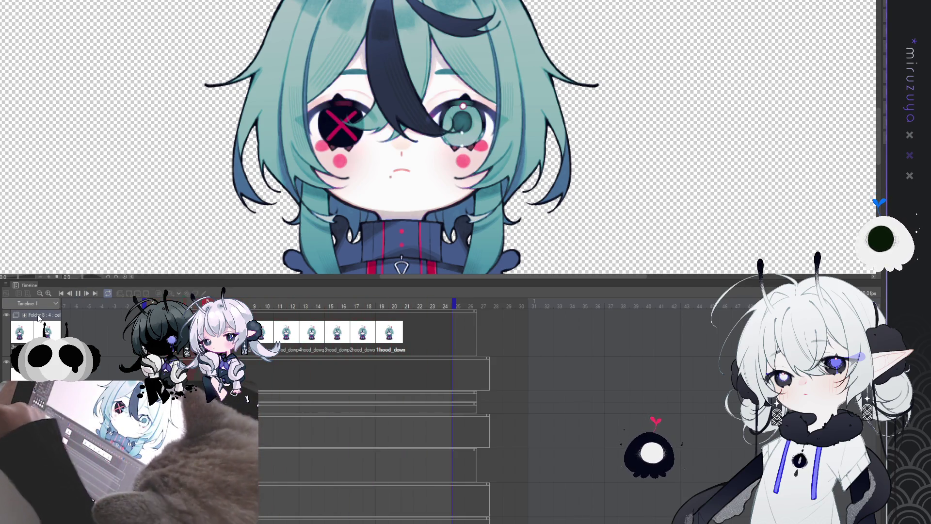
left_click(78, 292)
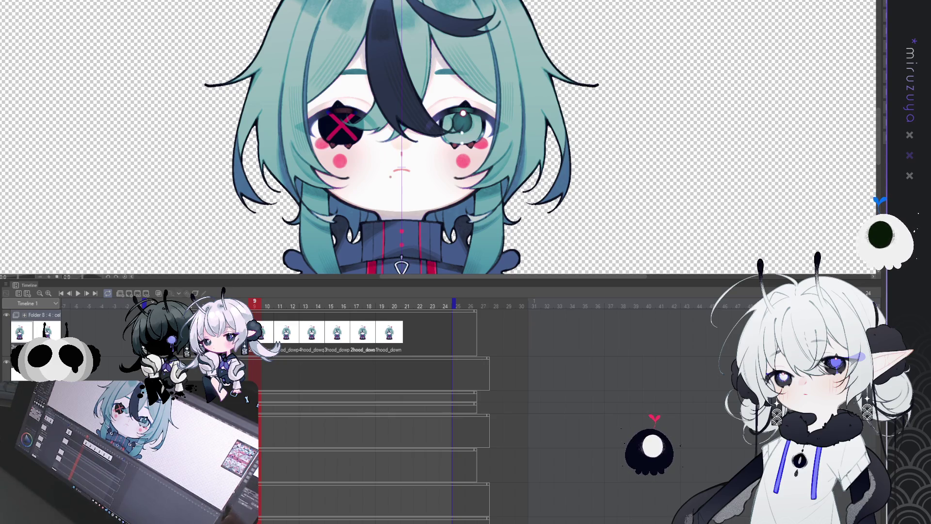
- Flip between the open X-eye frame and closed-eye frame 13 to compare the blink
key("Right")
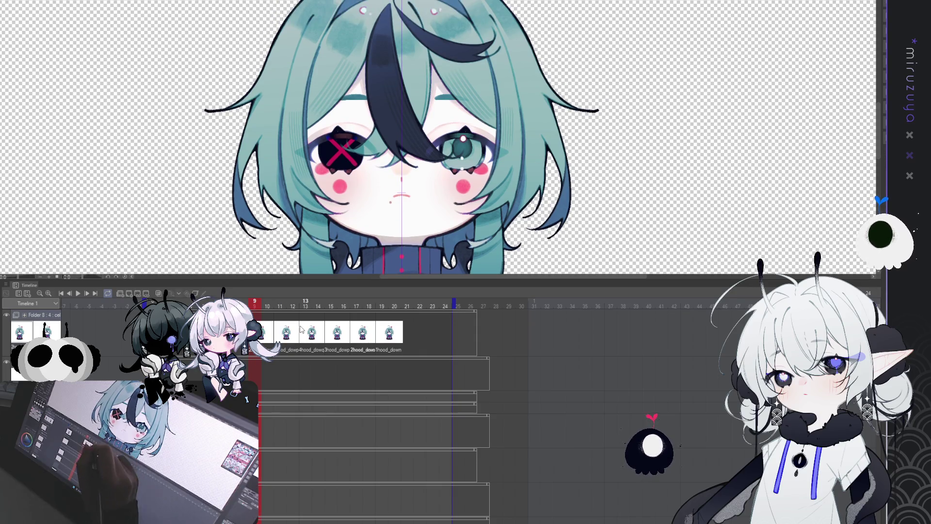
key("Right")
left_click(310, 335)
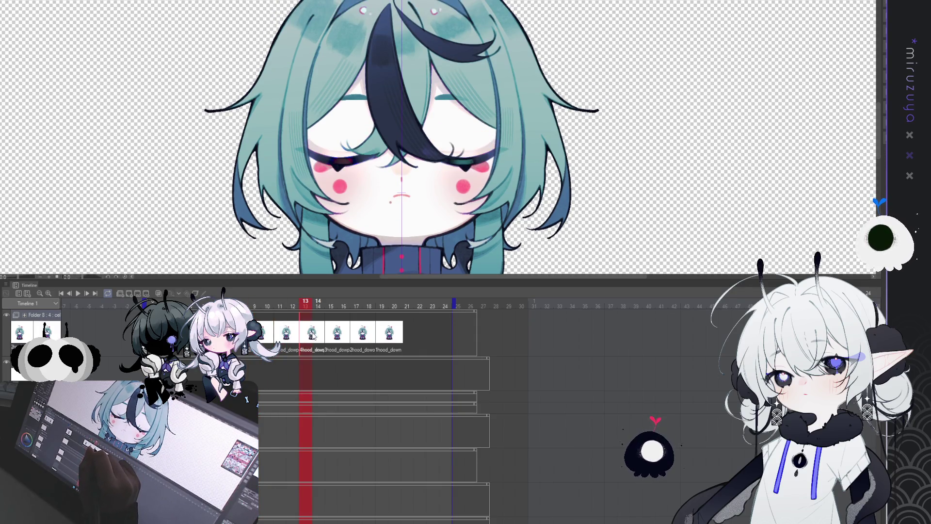
key("Left")
key("Left")
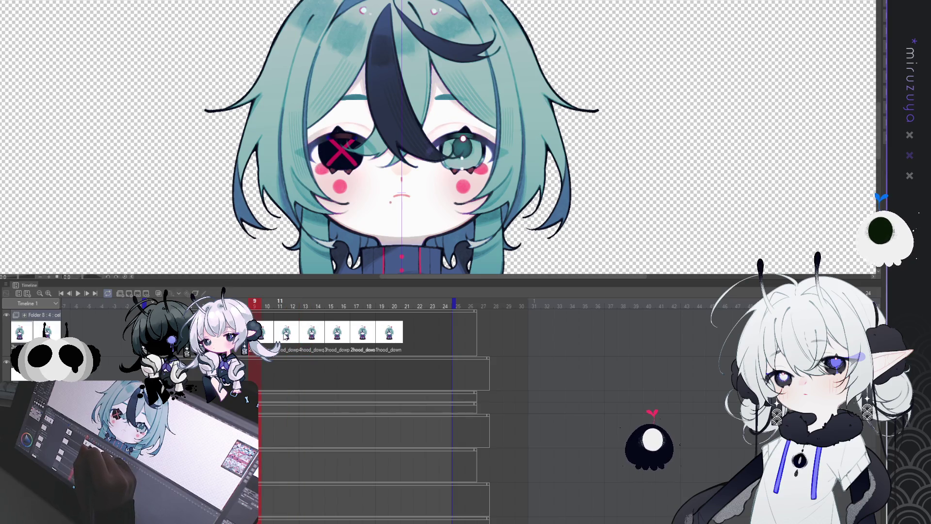
key("Right")
key("Right")
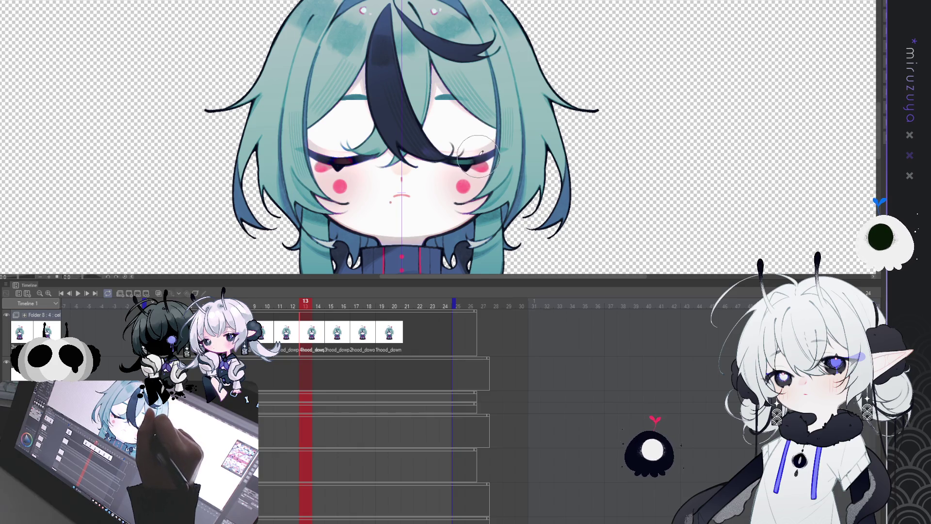
key("Left")
key("Right")
left_click(286, 334)
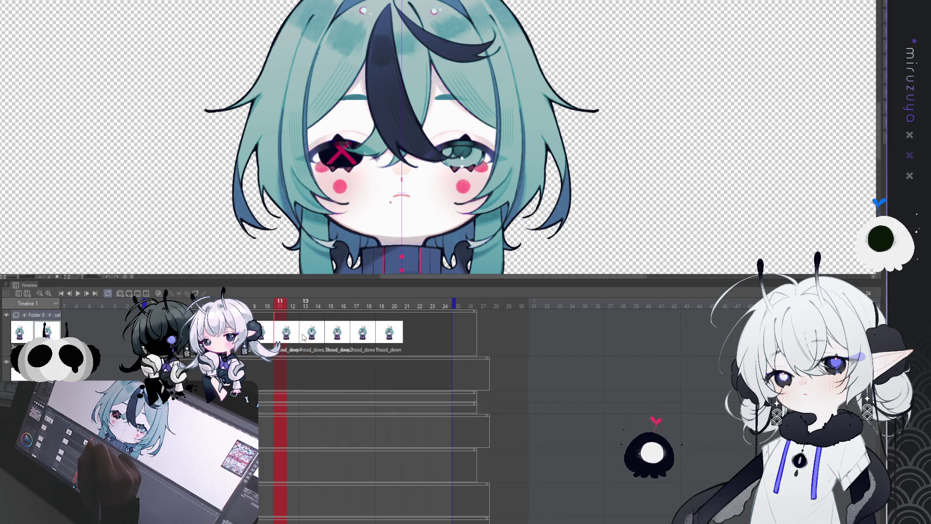
key("Left")
key("Right")
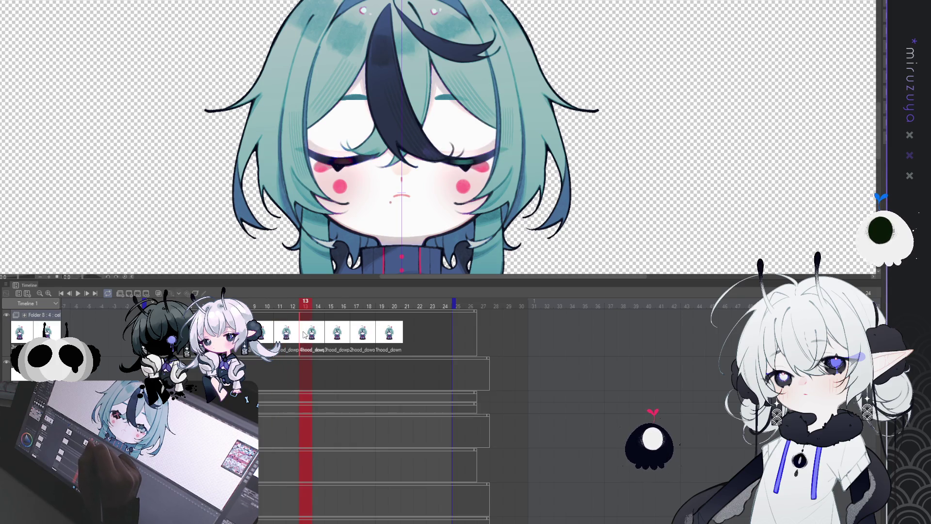
- Scrub frames 9 through 13 in order, then return to the open-eyed 1hood_down cel before frame 9
left_click(267, 336)
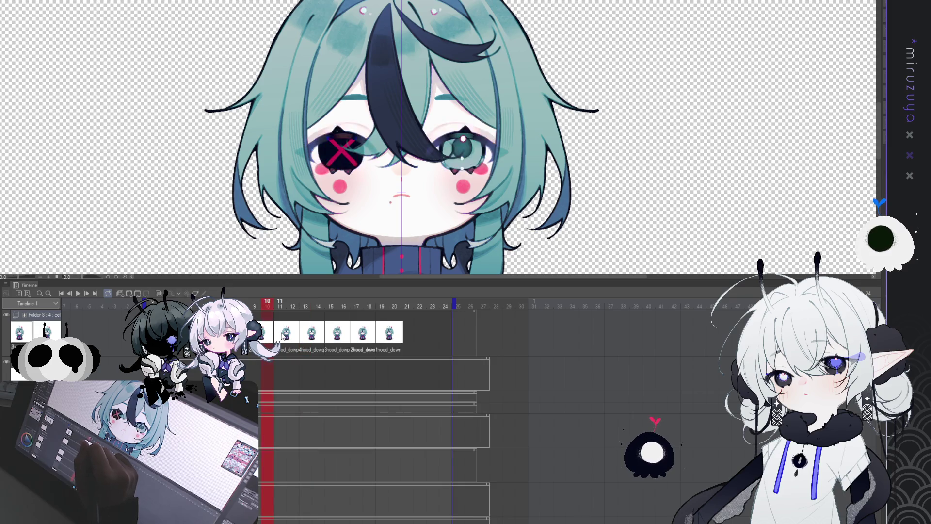
left_click(289, 336)
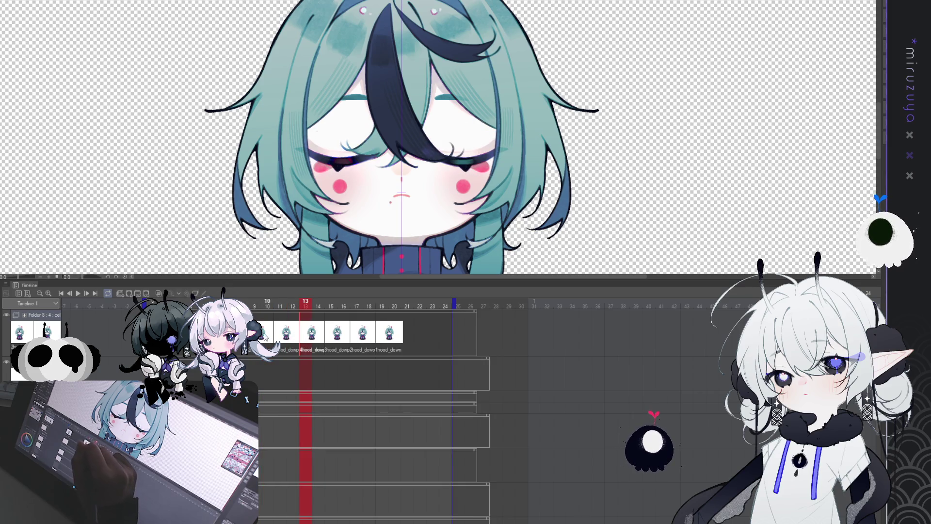
left_click(256, 335)
left_click(268, 335)
left_click(279, 334)
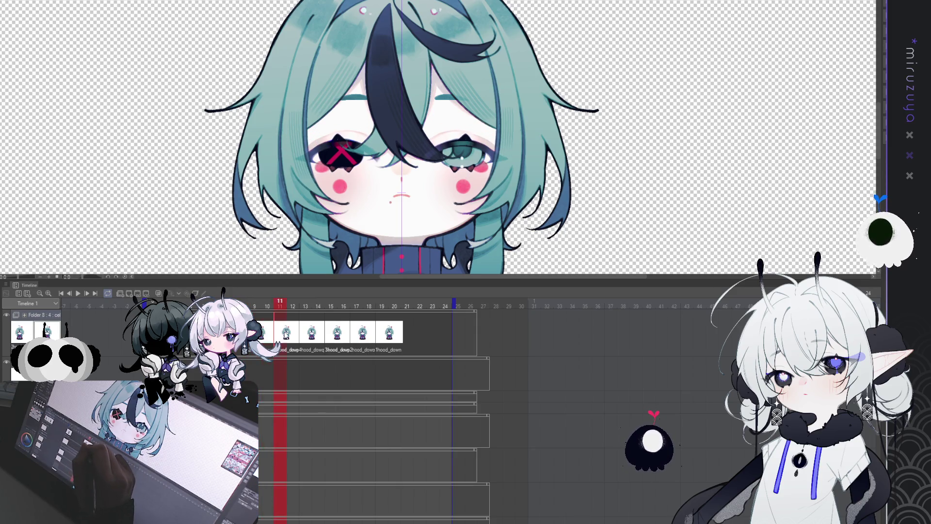
left_click(312, 334)
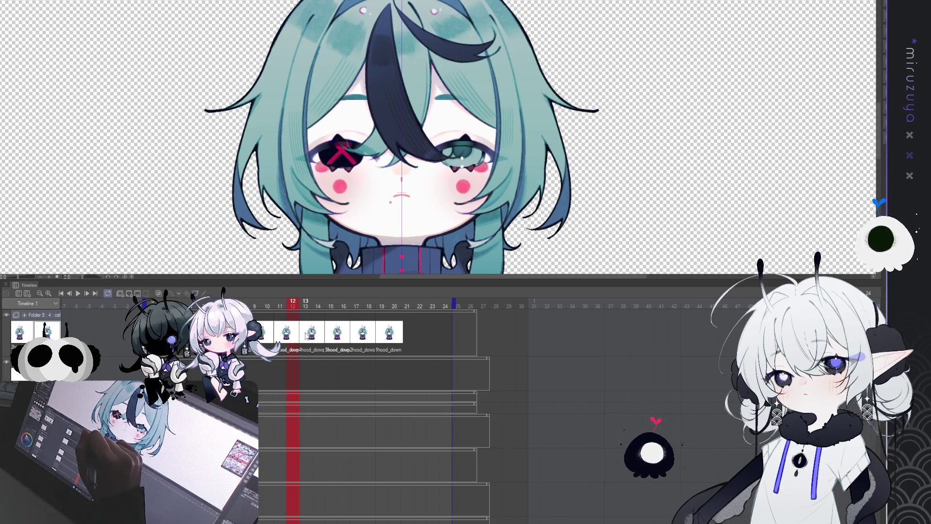
left_click(266, 334)
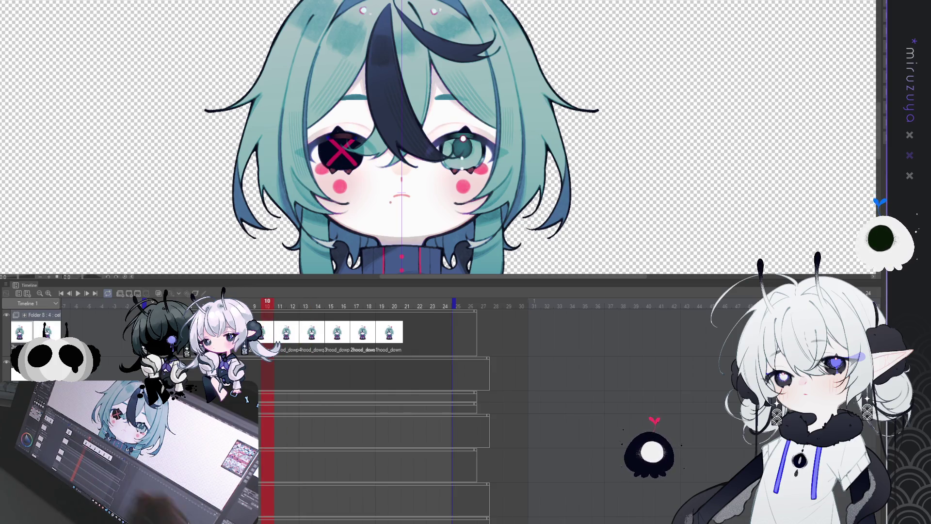
left_click(254, 334)
key("Left")
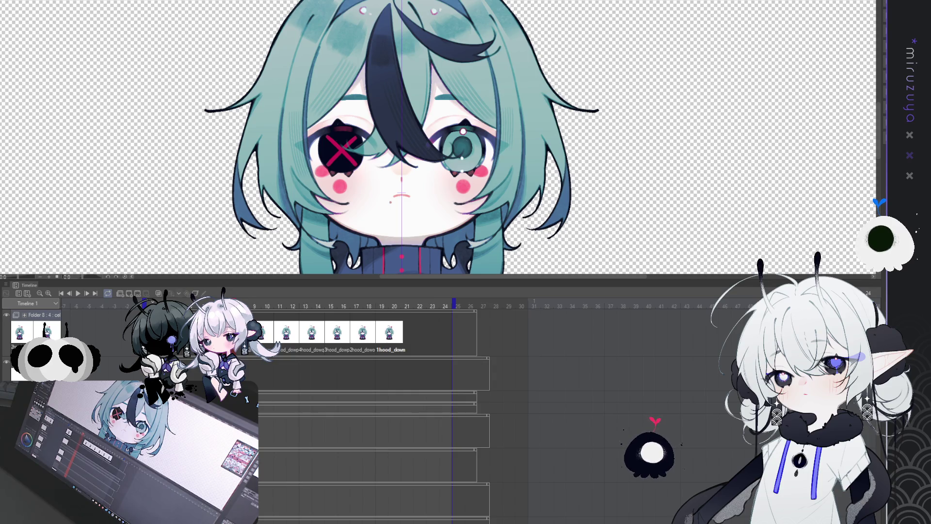
key("ctrl+a")
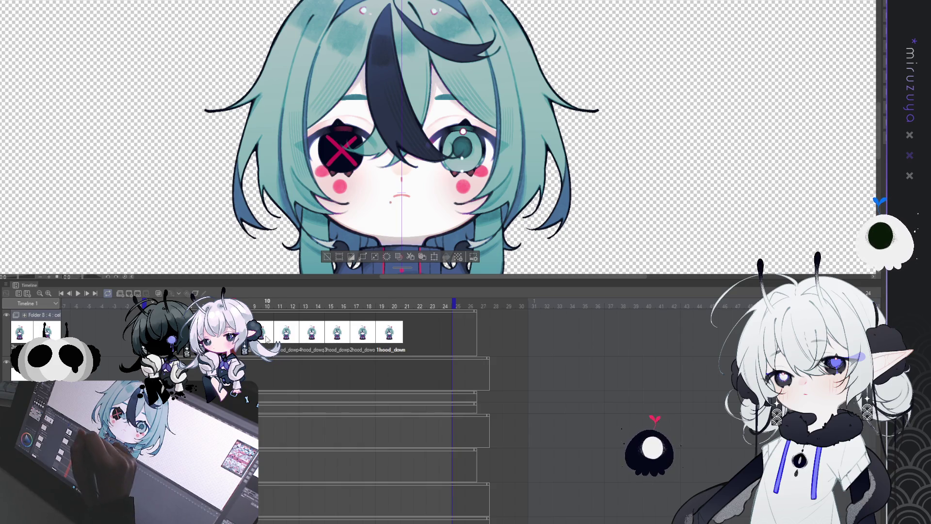
left_click(267, 306)
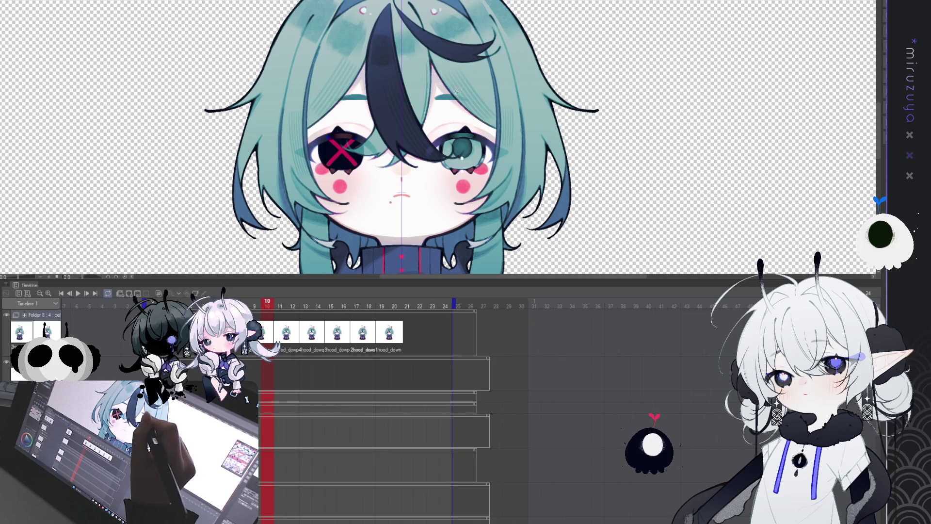
key("ctrl+z")
left_click(472, 156)
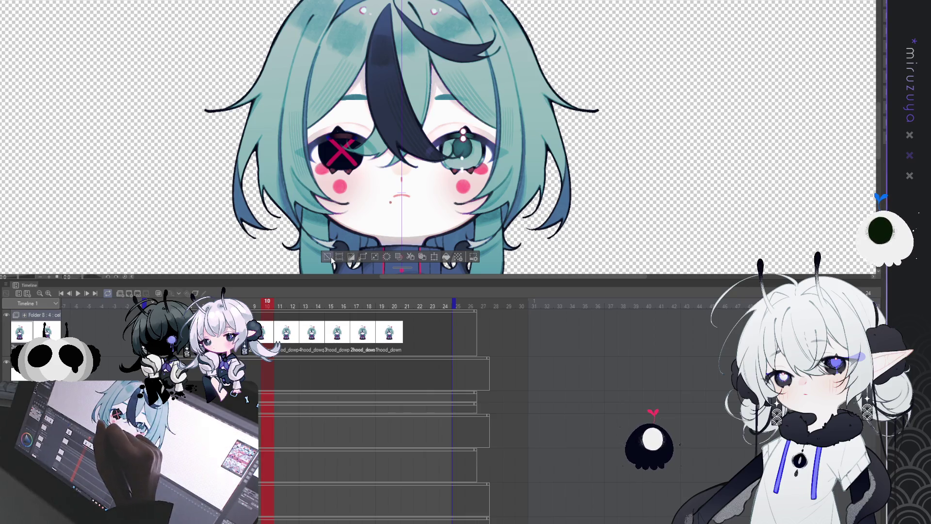
key("ctrl+z")
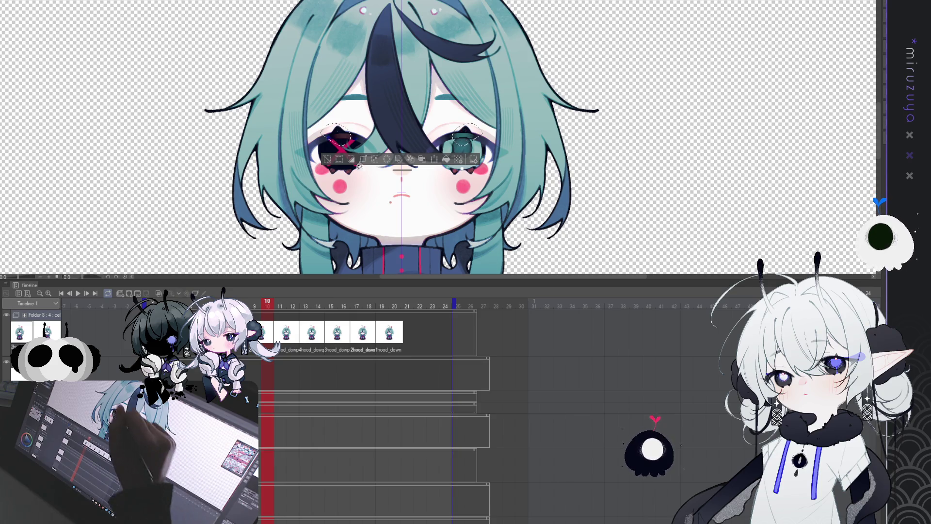
key("ctrl+d")
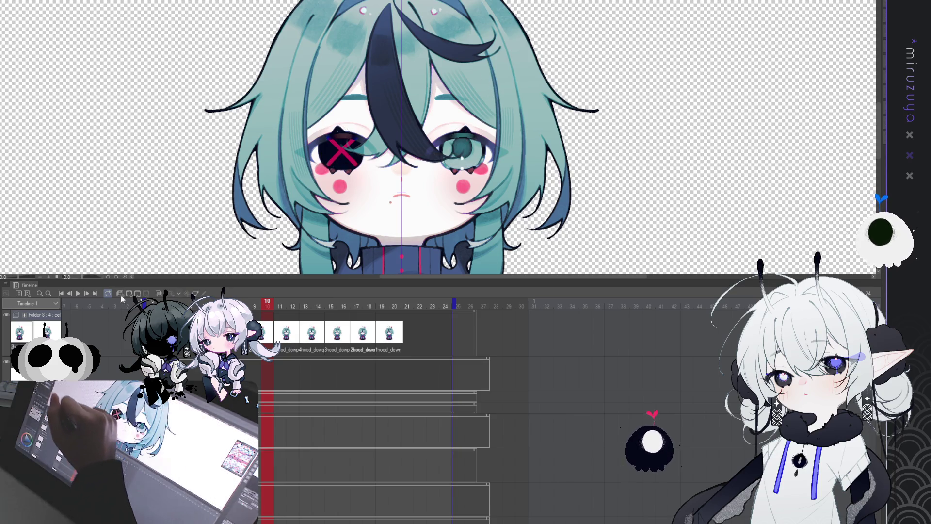
left_click(78, 295)
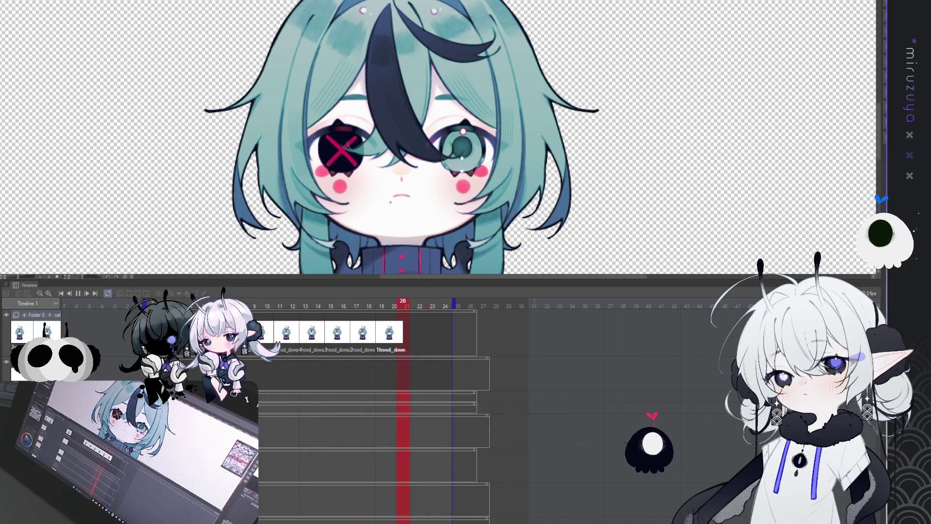
left_click(78, 293)
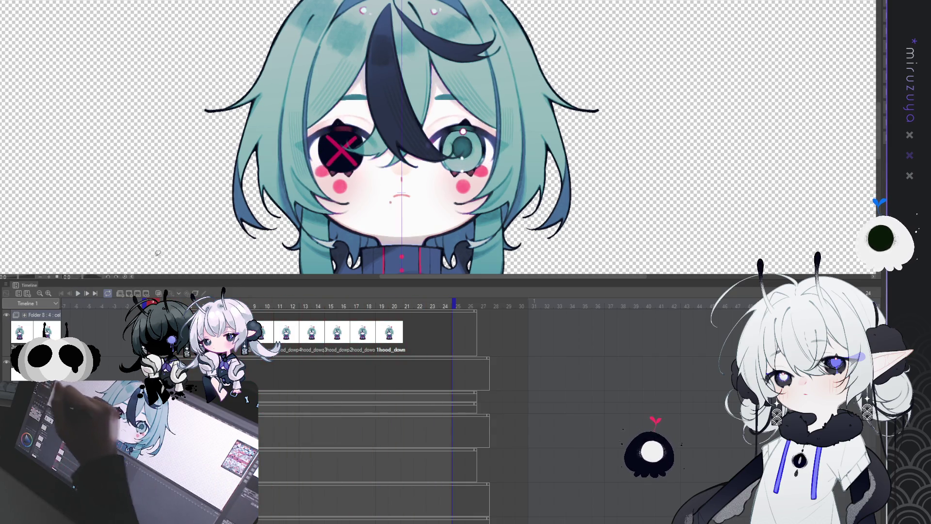
- Move the blink folder's cels later on the track and preview the shift with playback
left_click(286, 486)
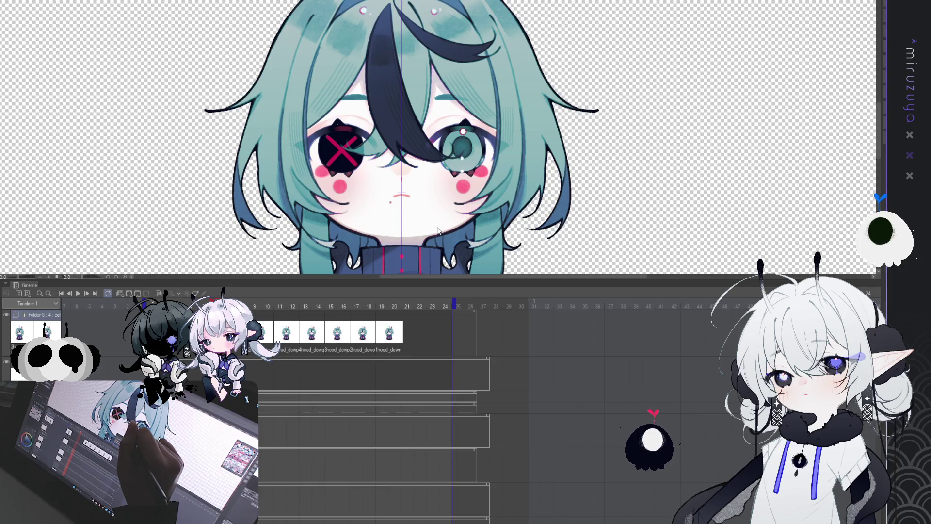
key("ctrl+z")
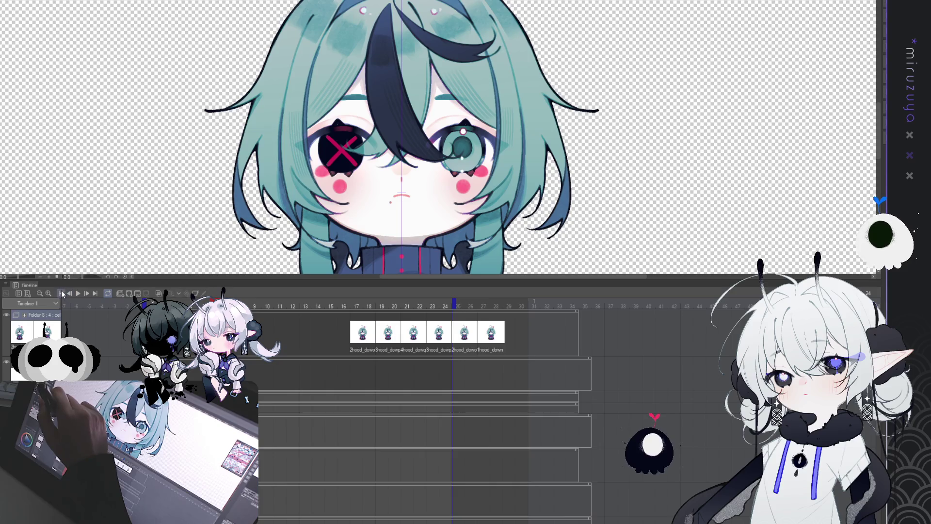
left_click(78, 292)
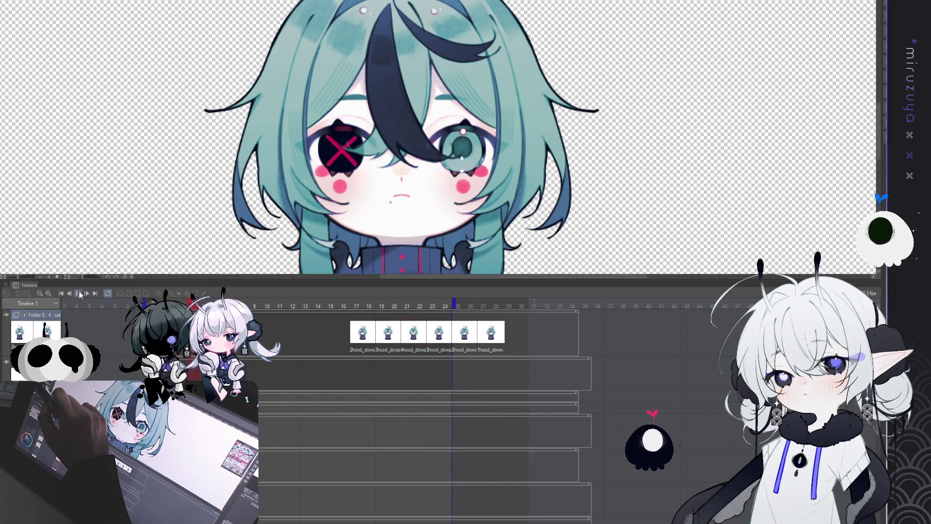
left_click(80, 294)
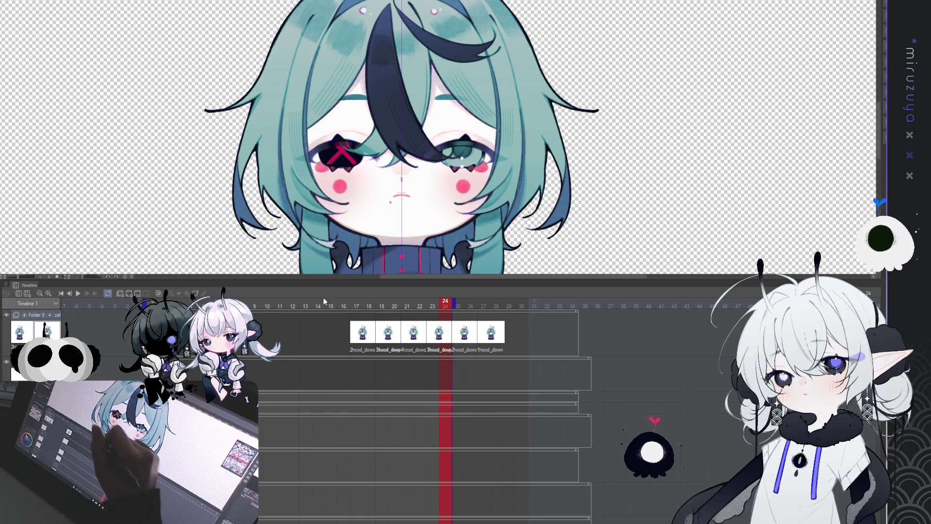
- Check frame 12 stays open-eyed and settle the blink block to start at frame 25
left_click(294, 304)
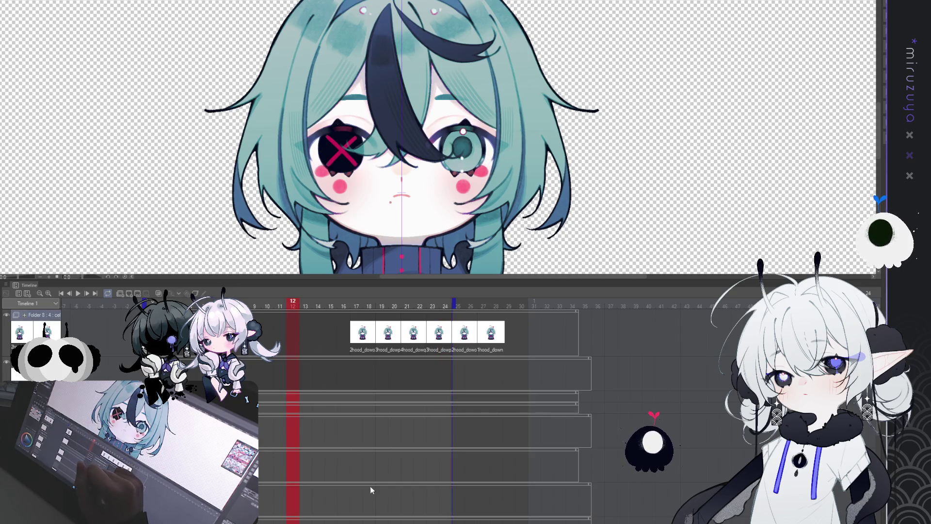
key("ctrl+z")
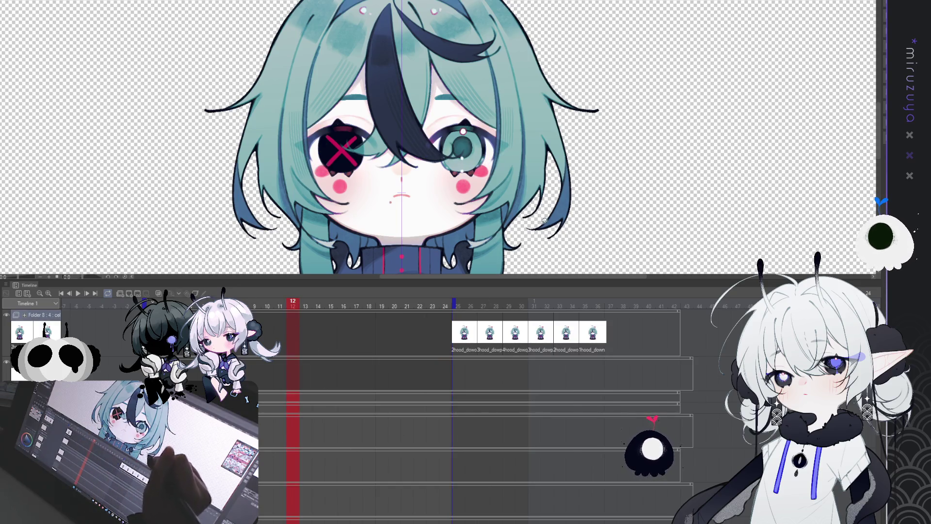
left_click(77, 293)
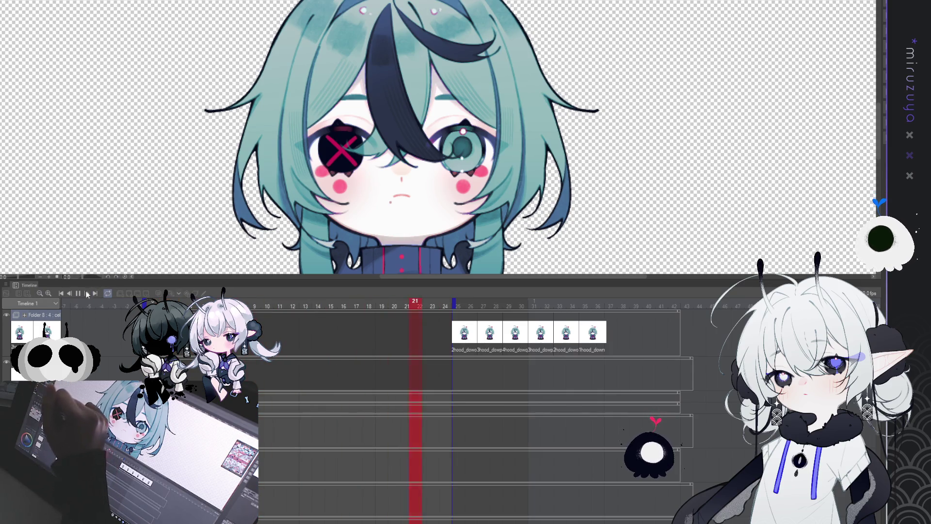
left_click(77, 293)
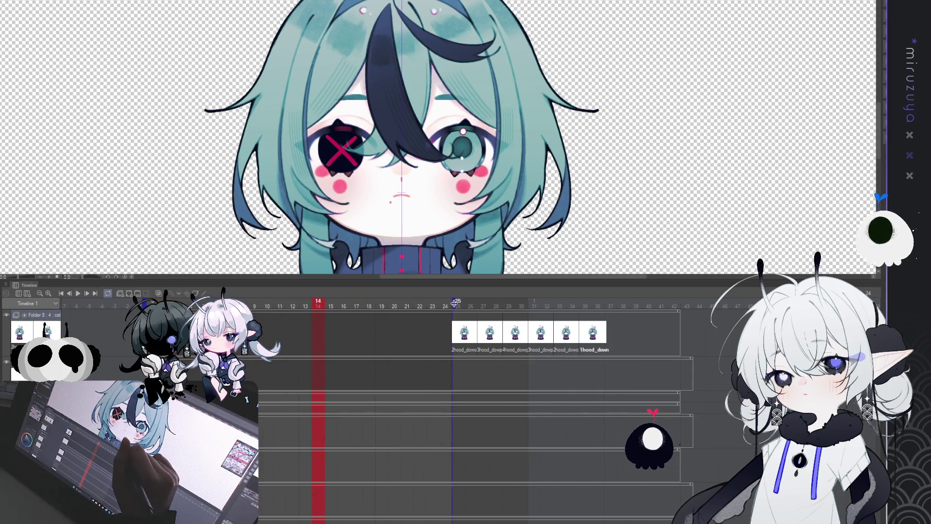
left_click(419, 328)
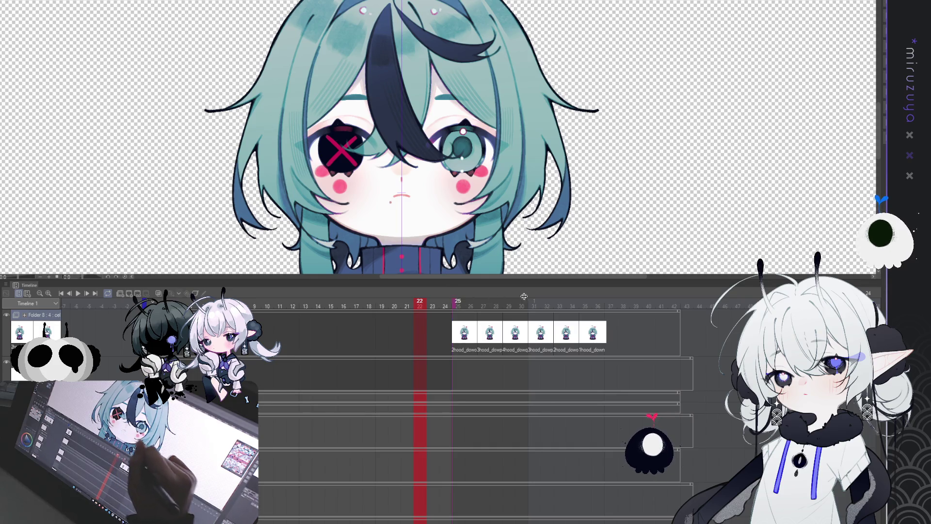
key("Right")
key("Right")
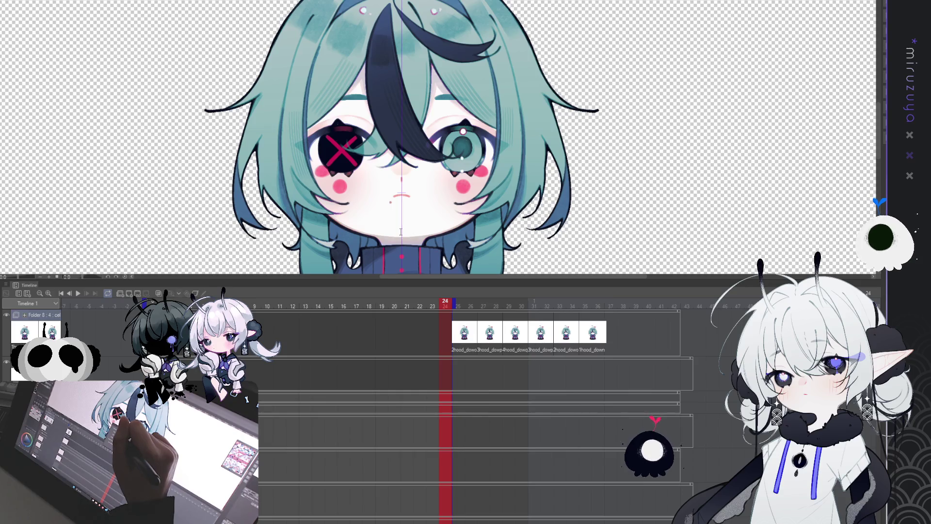
key("Left")
key("Left")
key("Left")
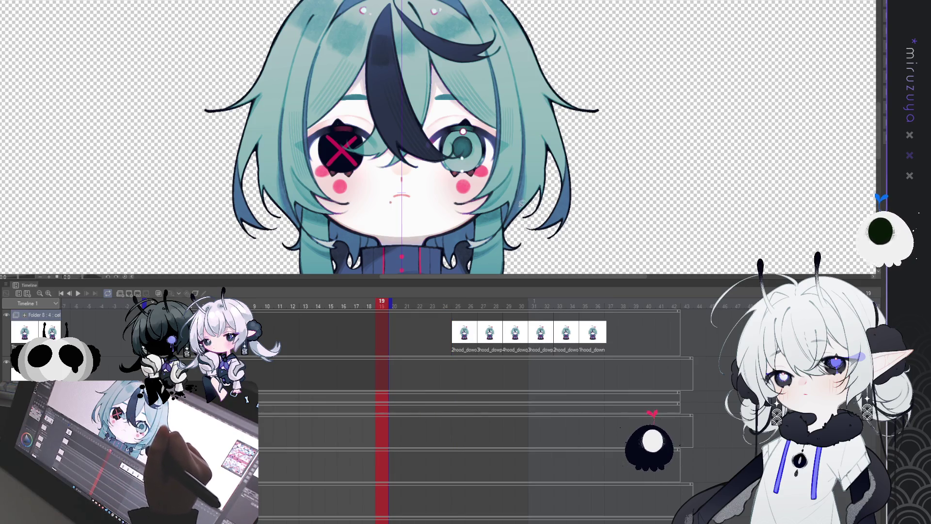
key("Right")
key("Right")
key("Right")
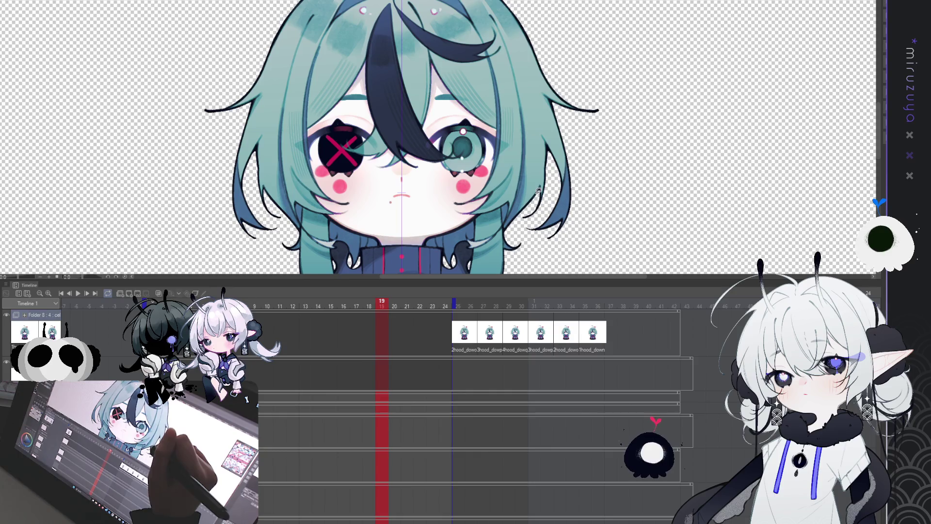